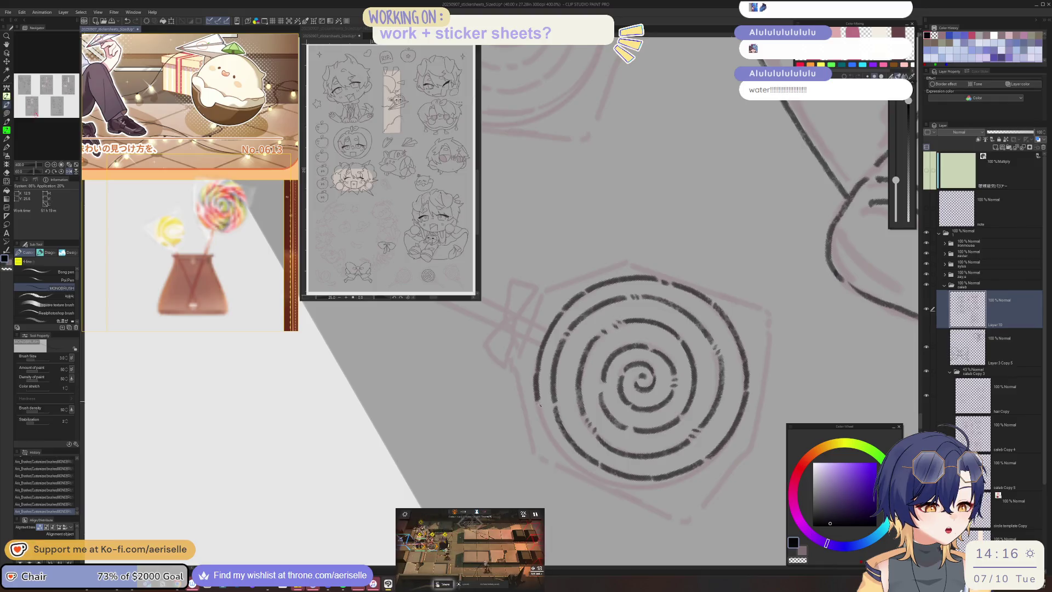
- Rotate and zoom the canvas view, then undo and restore the last stroke near the spiral
{"action": "mouse_move", "coordinate": [554, 441]}
{"action": "left_mouse_down"}
{"action": "mouse_move", "coordinate": [450, 479]}
{"action": "mouse_move", "coordinate": [521, 320]}
{"action": "left_mouse_up"}
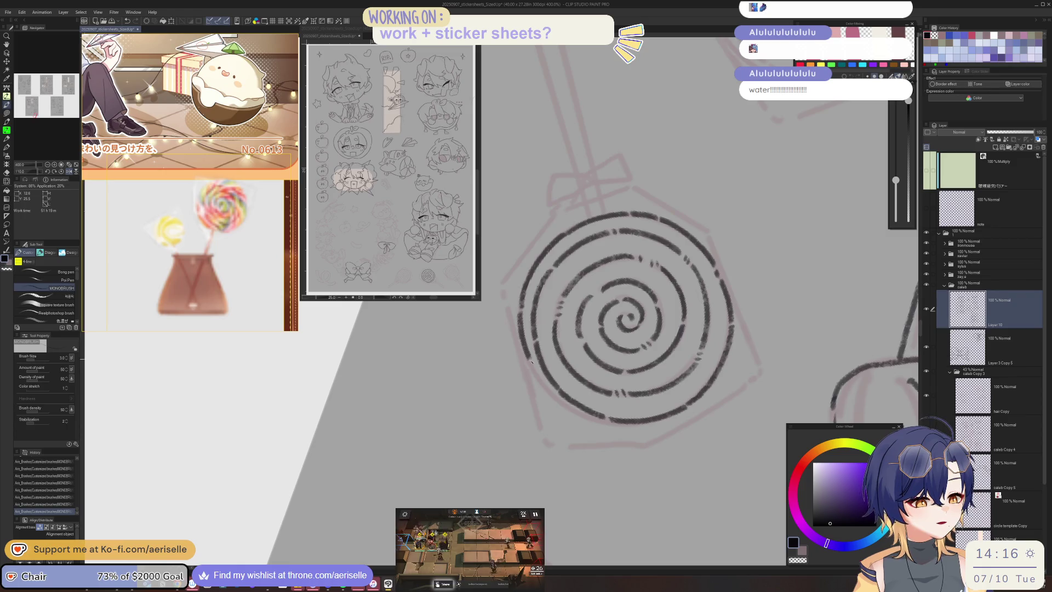
{"action": "key", "text": "ctrl+at"}
{"action": "key", "text": "ctrl+minus"}
{"action": "scroll", "coordinate": [695, 362], "scroll_direction": "up", "scroll_amount": 5}
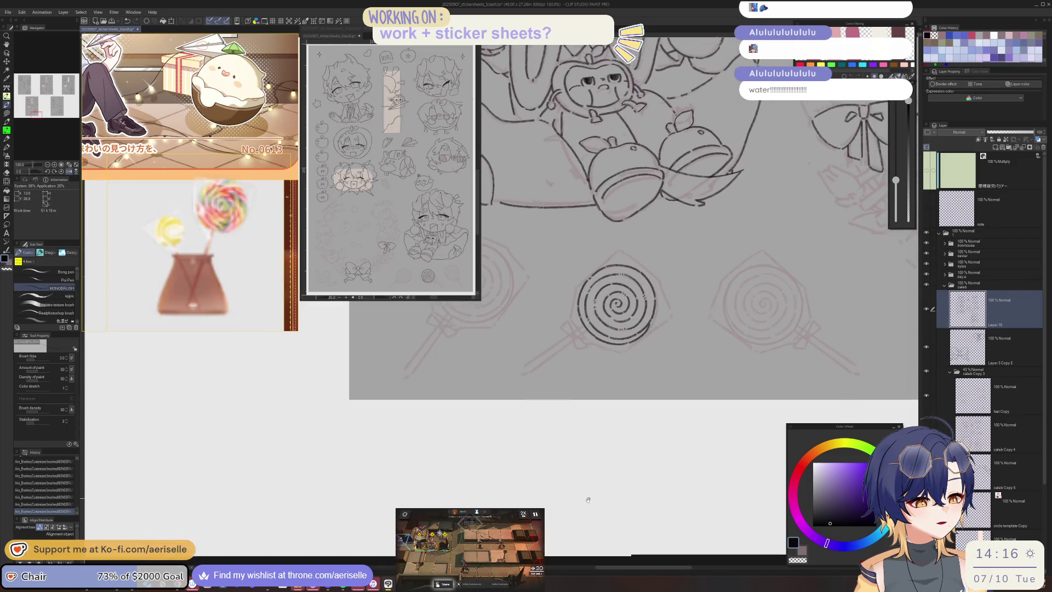
{"action": "key", "text": "ctrl+z"}
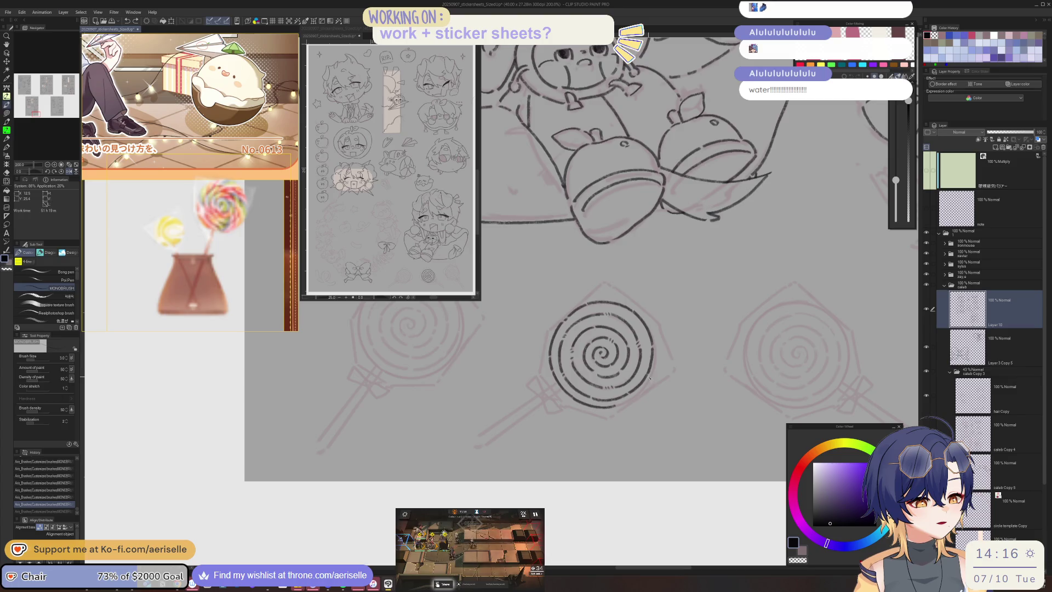
{"action": "key", "text": "ctrl+y"}
- Tilt the view, undo and redo the short stroke off the spiral's edge, then straighten the view
{"action": "scroll", "coordinate": [663, 367], "scroll_direction": "right", "scroll_amount": 5}
{"action": "mouse_move", "coordinate": [374, 370]}
{"action": "left_mouse_down"}
{"action": "mouse_move", "coordinate": [347, 355]}
{"action": "mouse_move", "coordinate": [362, 381]}
{"action": "left_mouse_up"}
{"action": "key", "text": "ctrl+z"}
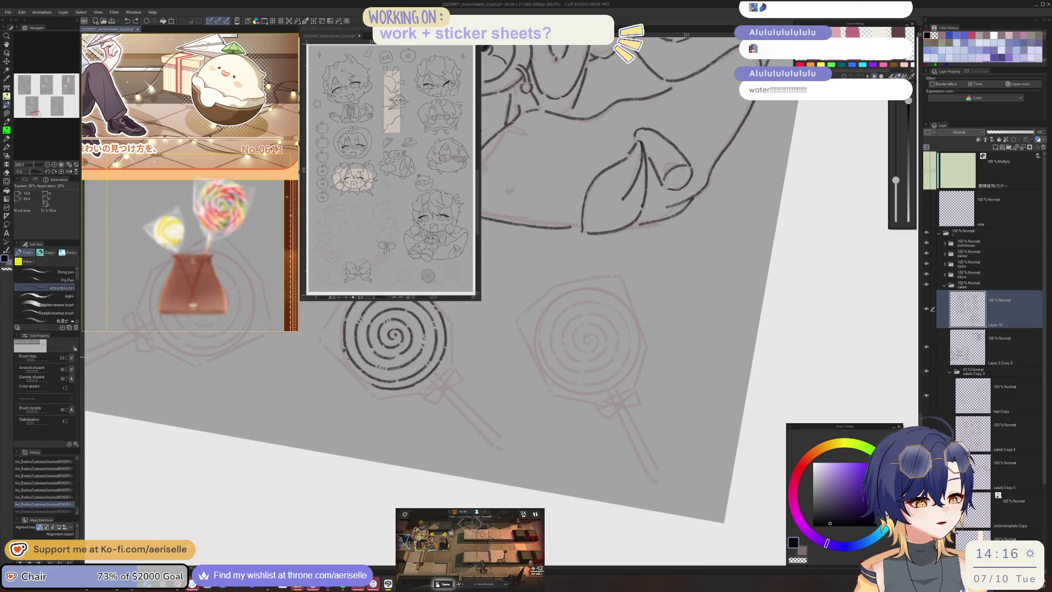
{"action": "key", "text": "ctrl+y"}
{"action": "mouse_move", "coordinate": [347, 361]}
{"action": "left_mouse_down"}
{"action": "mouse_move", "coordinate": [671, 468]}
{"action": "mouse_move", "coordinate": [516, 426]}
{"action": "mouse_move", "coordinate": [530, 433]}
{"action": "mouse_move", "coordinate": [517, 436]}
{"action": "left_mouse_up"}
{"action": "scroll", "coordinate": [515, 427], "scroll_direction": "up", "scroll_amount": 3}
{"action": "key", "text": "ctrl+@"}
- Ink the bow knot and ribbon tails on the lollipop stick, then zoom out to the whole drawing
{"action": "mouse_move", "coordinate": [596, 382]}
{"action": "left_mouse_down"}
{"action": "mouse_move", "coordinate": [571, 401]}
{"action": "mouse_move", "coordinate": [604, 403]}
{"action": "mouse_move", "coordinate": [614, 366]}
{"action": "mouse_move", "coordinate": [570, 403]}
{"action": "mouse_move", "coordinate": [595, 382]}
{"action": "mouse_move", "coordinate": [600, 411]}
{"action": "mouse_move", "coordinate": [576, 418]}
{"action": "mouse_move", "coordinate": [554, 457]}
{"action": "mouse_move", "coordinate": [565, 459]}
{"action": "mouse_move", "coordinate": [556, 431]}
{"action": "mouse_move", "coordinate": [596, 443]}
{"action": "mouse_move", "coordinate": [583, 418]}
{"action": "left_mouse_up"}
{"action": "key", "text": "ctrl+z"}
{"action": "key", "text": "ctrl+alt+0"}
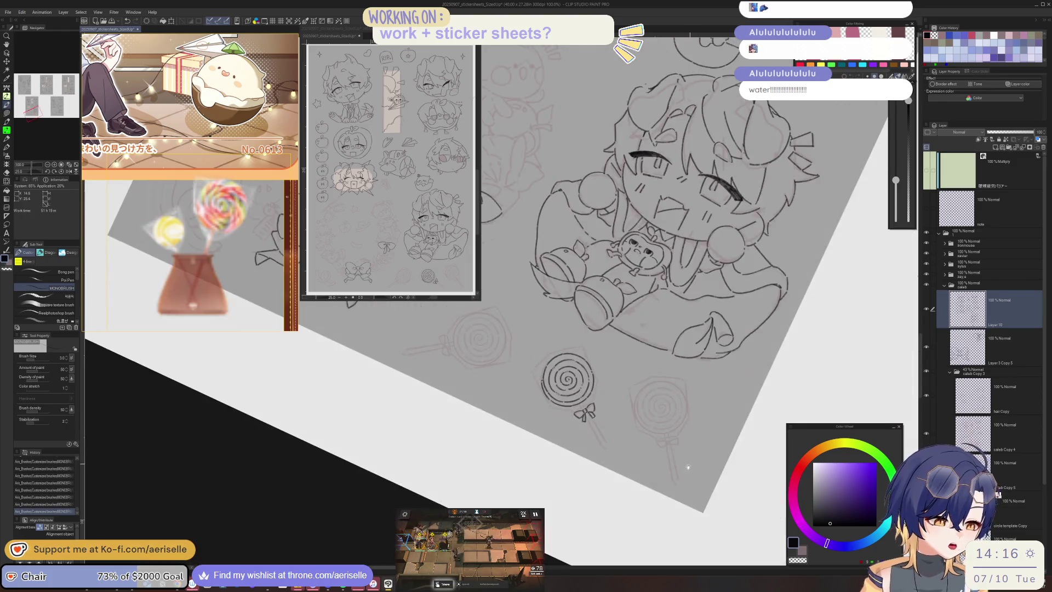
{"action": "left_click_drag", "start_coordinate": [691, 464], "coordinate": [628, 483]}
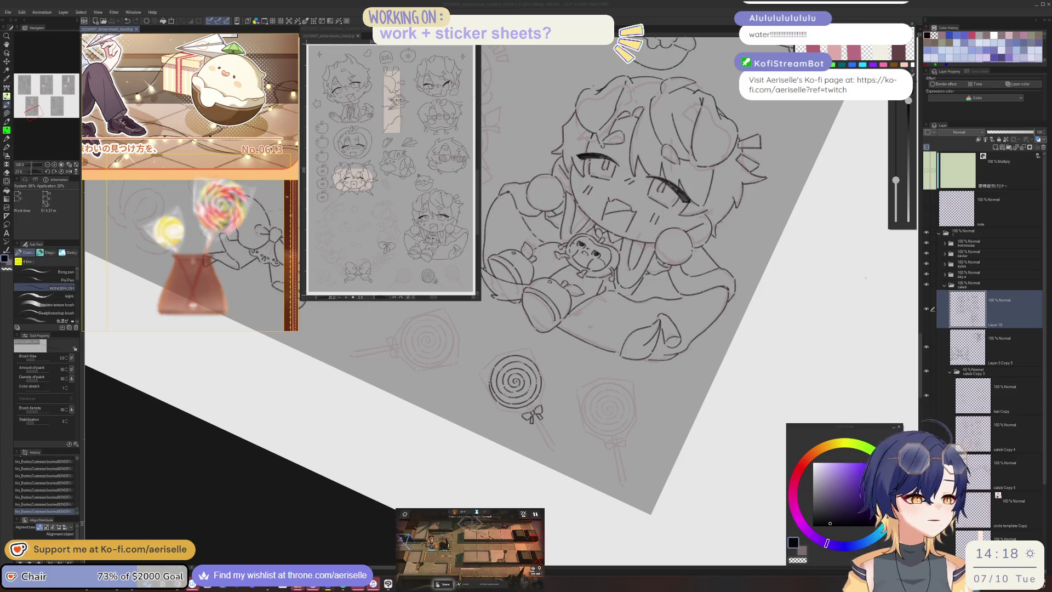
- Ink the short link to the bow and the lollipop stick below it
{"action": "key", "text": "ctrl+at"}
{"action": "key", "text": "asciicircum"}
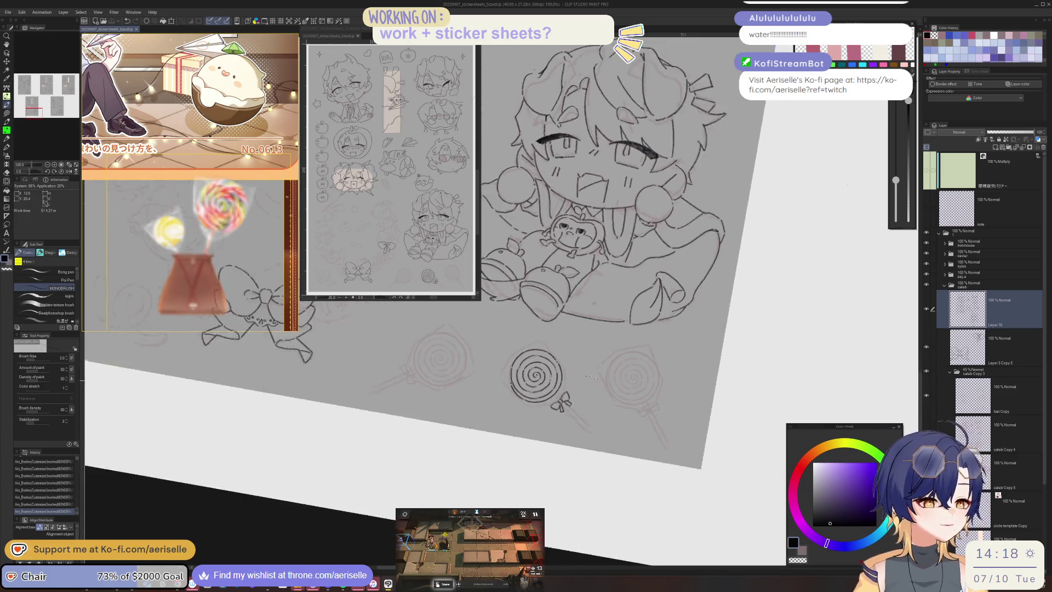
{"action": "key", "text": "asciicircum"}
{"action": "key", "text": "ctrl+plus"}
{"action": "left_click_drag", "start_coordinate": [519, 408], "coordinate": [523, 415]}
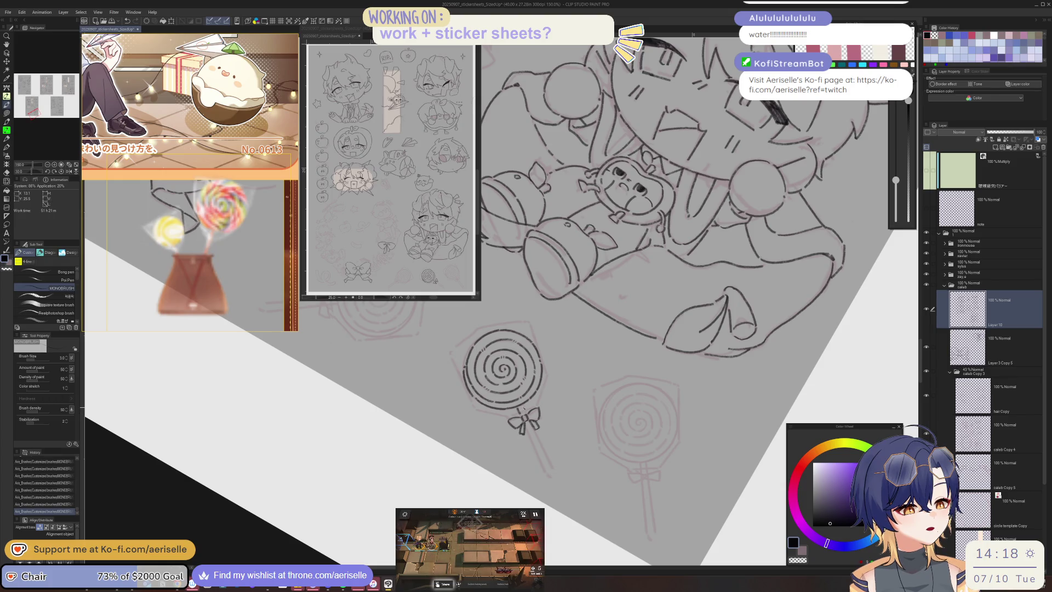
{"action": "mouse_move", "coordinate": [545, 474]}
{"action": "left_mouse_down"}
{"action": "mouse_move", "coordinate": [528, 429]}
{"action": "mouse_move", "coordinate": [552, 470]}
{"action": "left_mouse_up"}
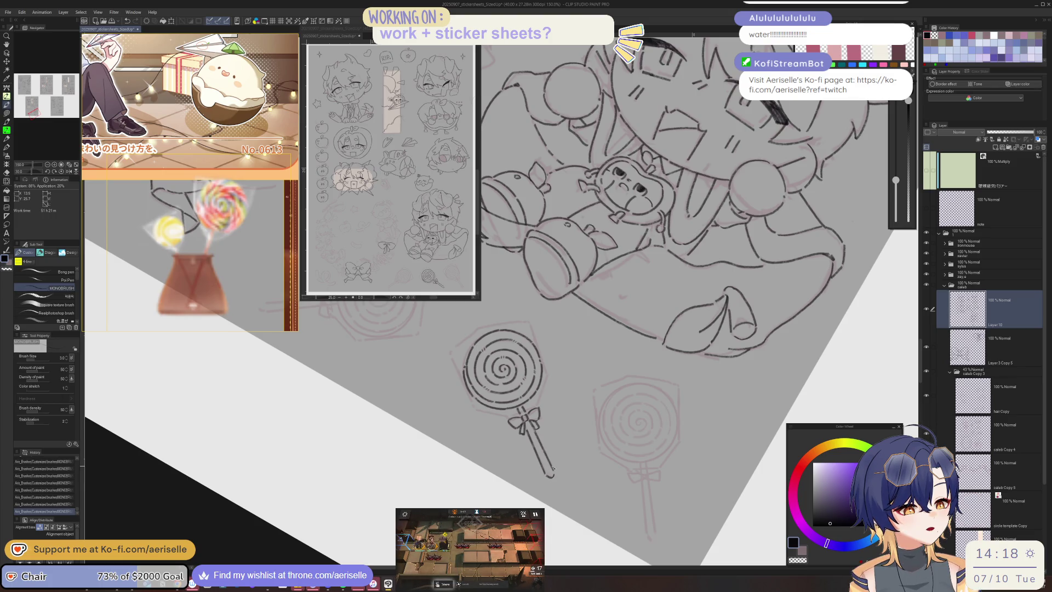
- Ink the hexagonal wrapper's left and upper-right edges, closing the left gap, then reset the view
{"action": "key", "text": "asciicircum"}
{"action": "key", "text": "asciicircum"}
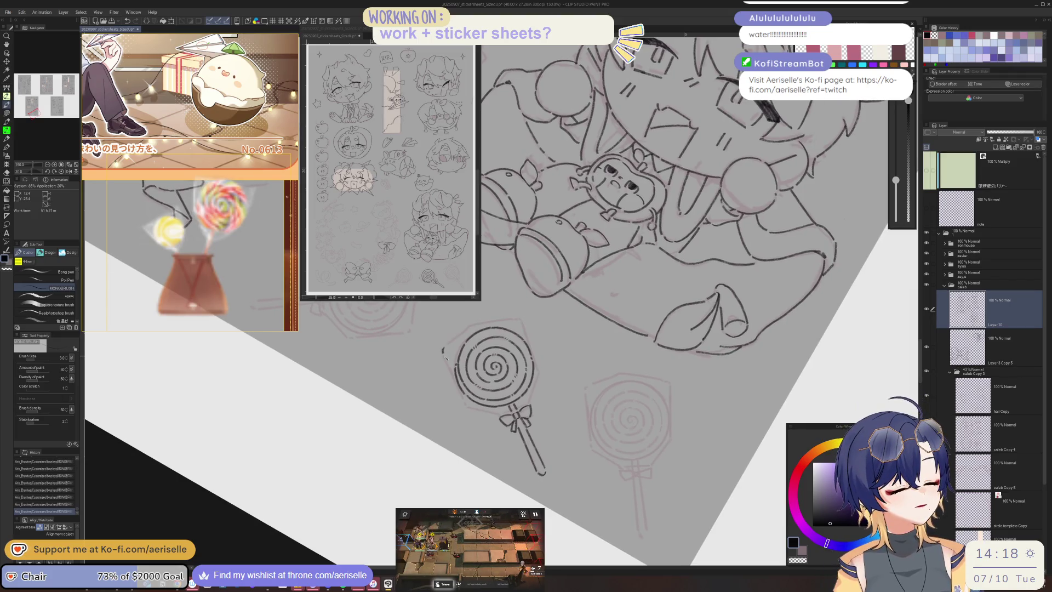
{"action": "left_click_drag", "start_coordinate": [445, 357], "coordinate": [460, 397]}
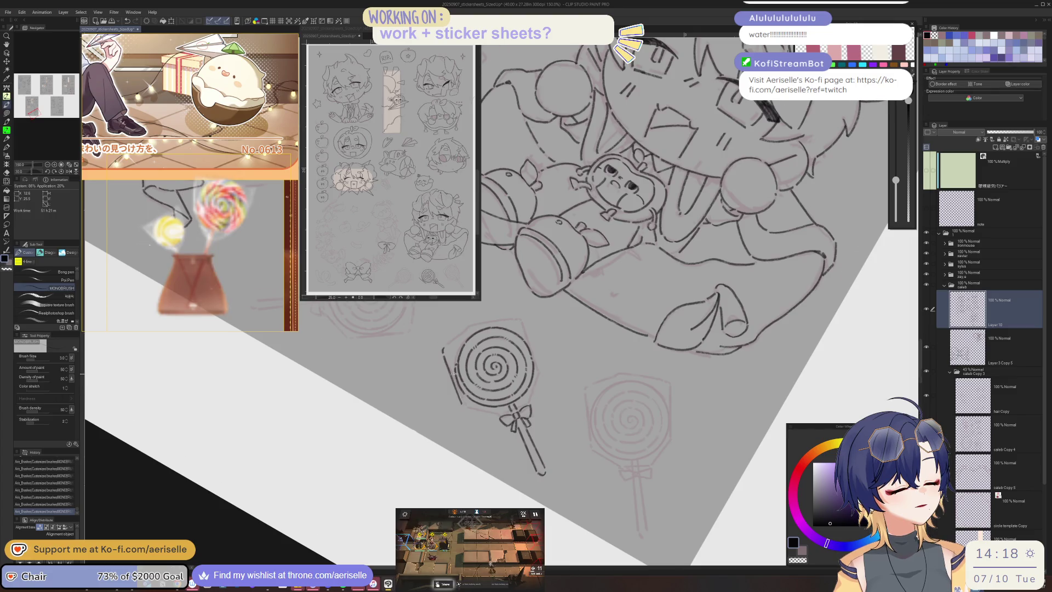
{"action": "key", "text": "asciicircum"}
{"action": "key", "text": "asciicircum"}
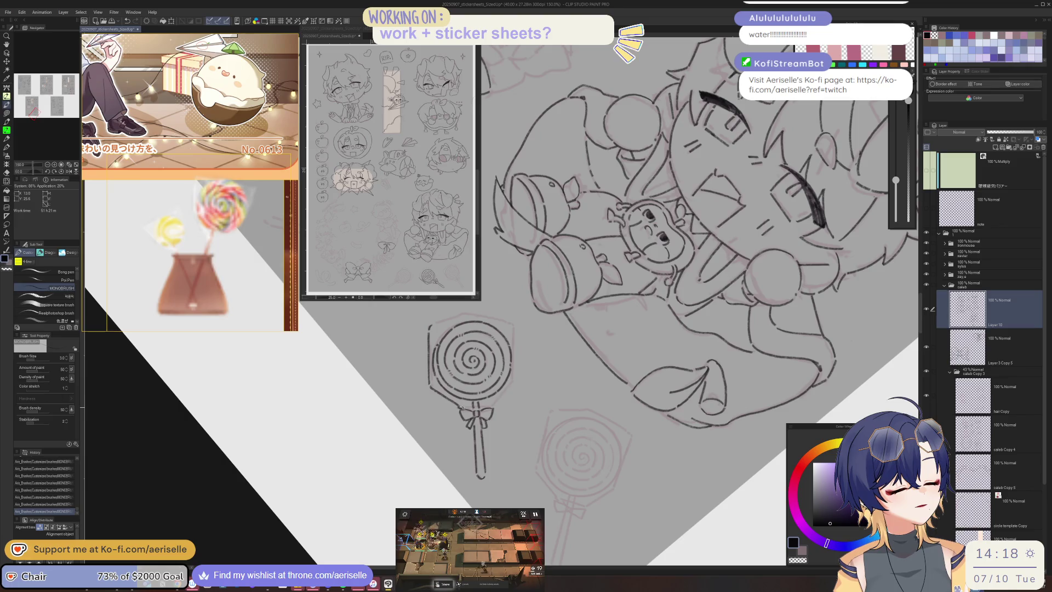
{"action": "key", "text": "minus"}
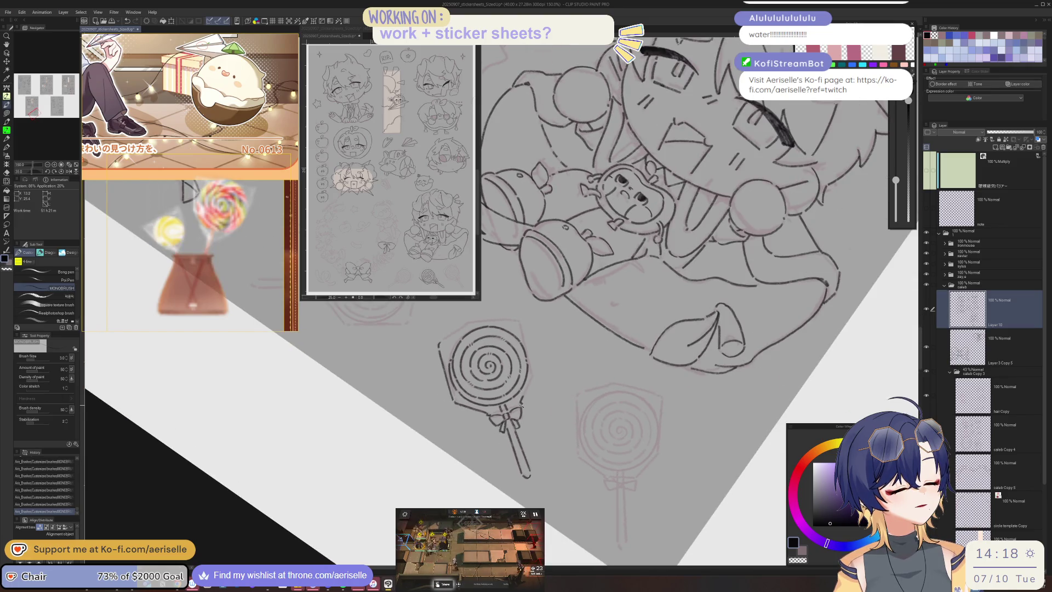
{"action": "left_click_drag", "start_coordinate": [521, 321], "coordinate": [535, 373]}
{"action": "key", "text": "minus"}
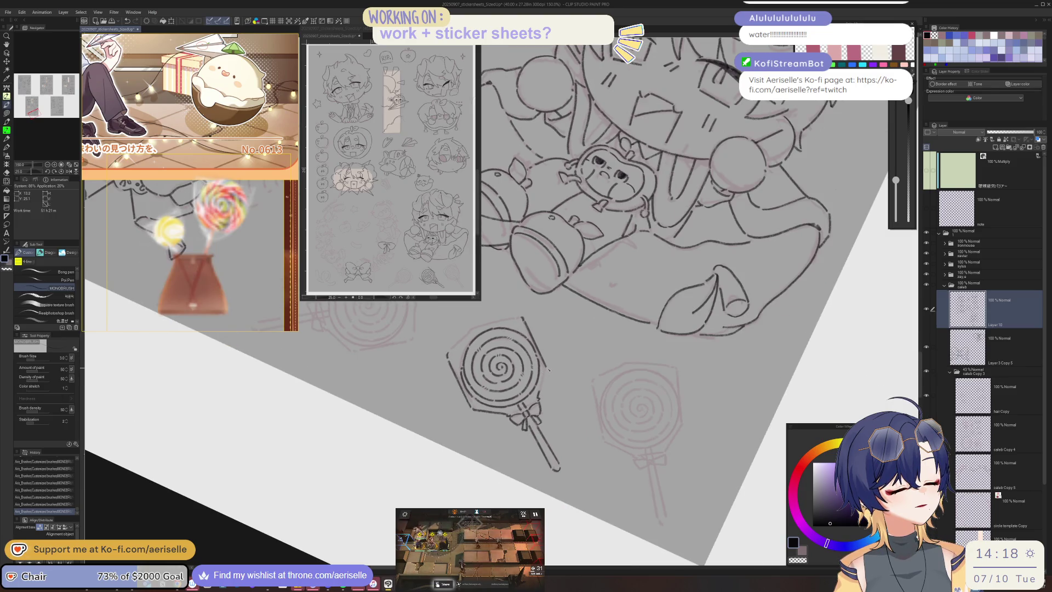
{"action": "key", "text": "minus"}
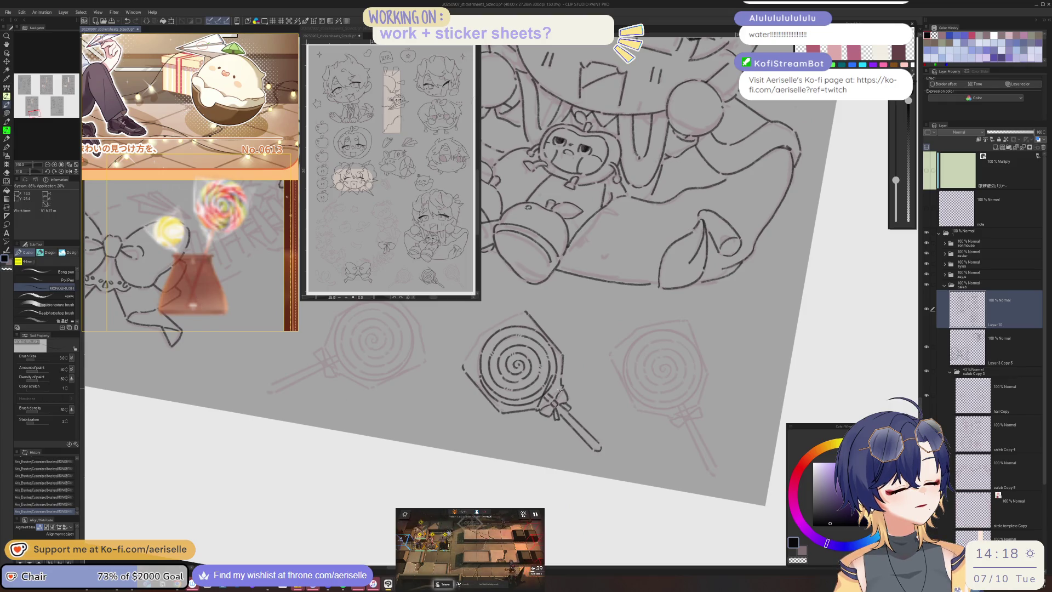
{"action": "key", "text": "minus"}
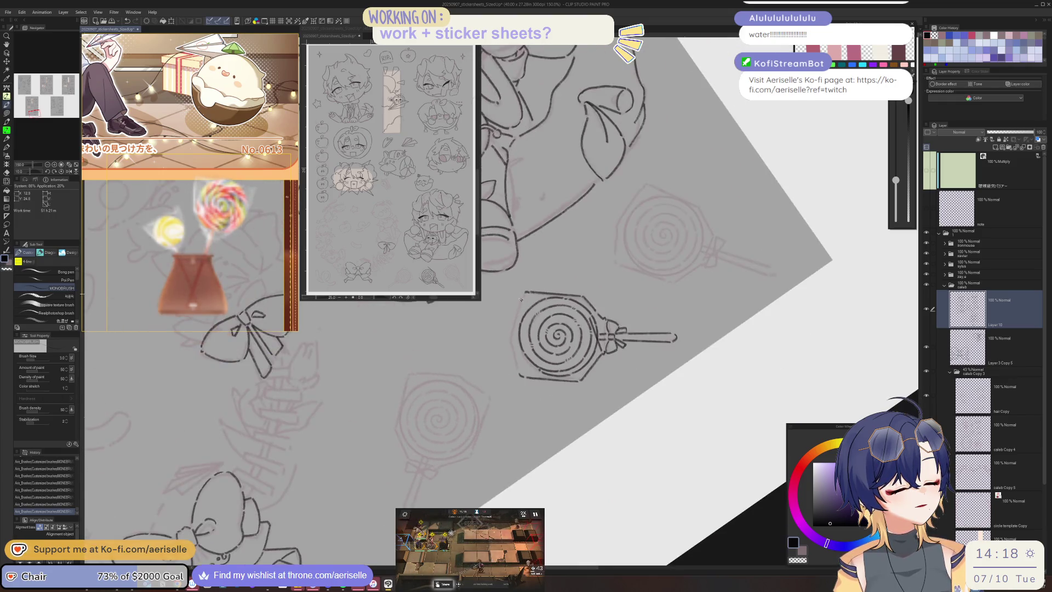
{"action": "left_click_drag", "start_coordinate": [524, 299], "coordinate": [512, 342]}
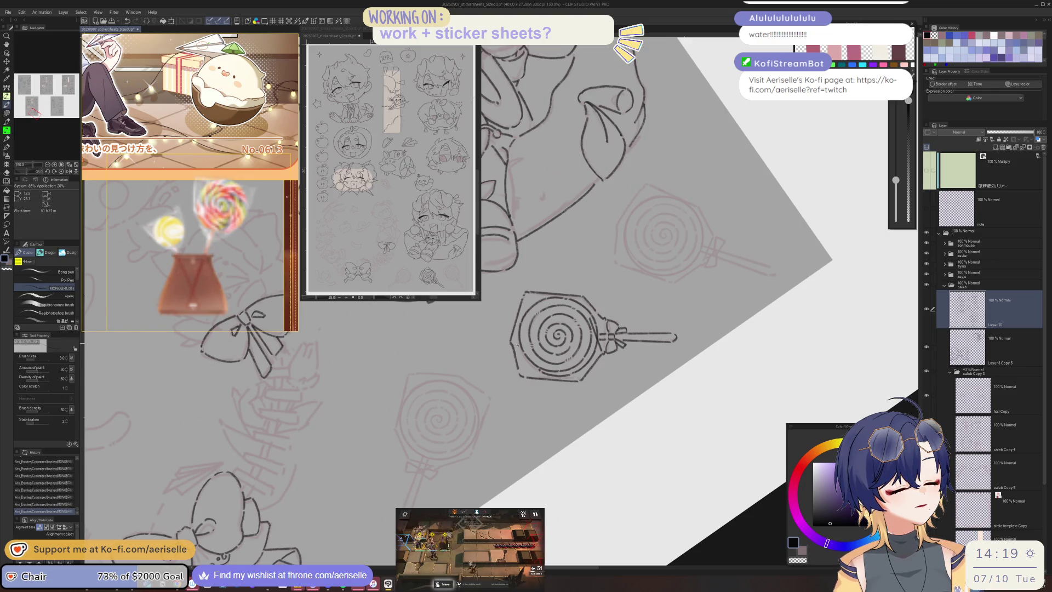
{"action": "key", "text": "ctrl+0"}
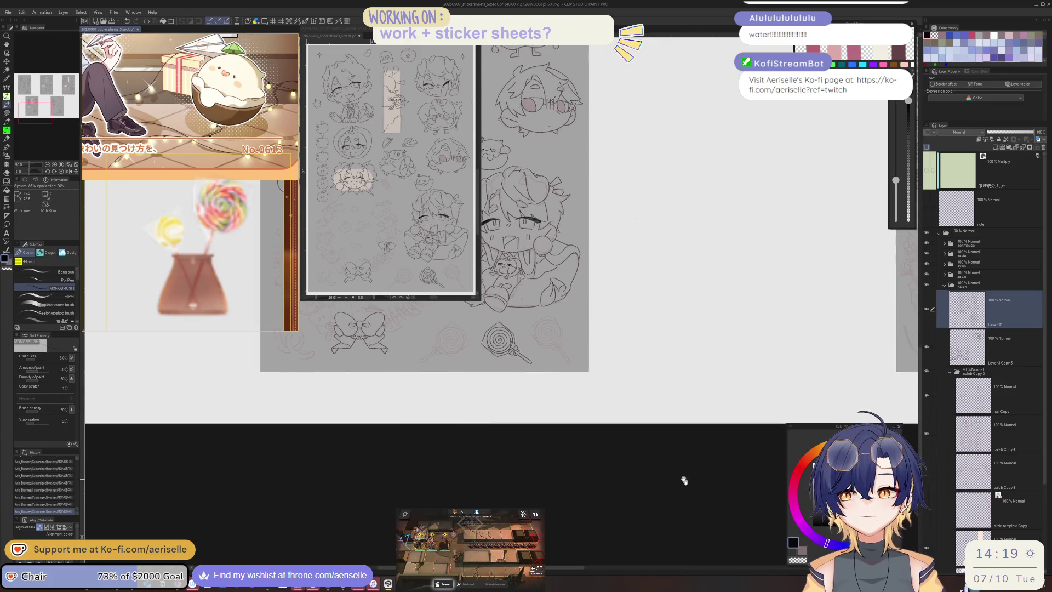
- Lasso and copy the lollipop, then paste a mirrored copy to its left
{"action": "scroll", "coordinate": [489, 345], "scroll_direction": "up", "scroll_amount": 1}
{"action": "scroll", "coordinate": [489, 346], "scroll_direction": "up", "scroll_amount": 2}
{"action": "scroll", "coordinate": [490, 345], "scroll_direction": "up", "scroll_amount": 1}
{"action": "key", "text": "m"}
{"action": "left_click_drag", "start_coordinate": [478, 285], "coordinate": [475, 288]}
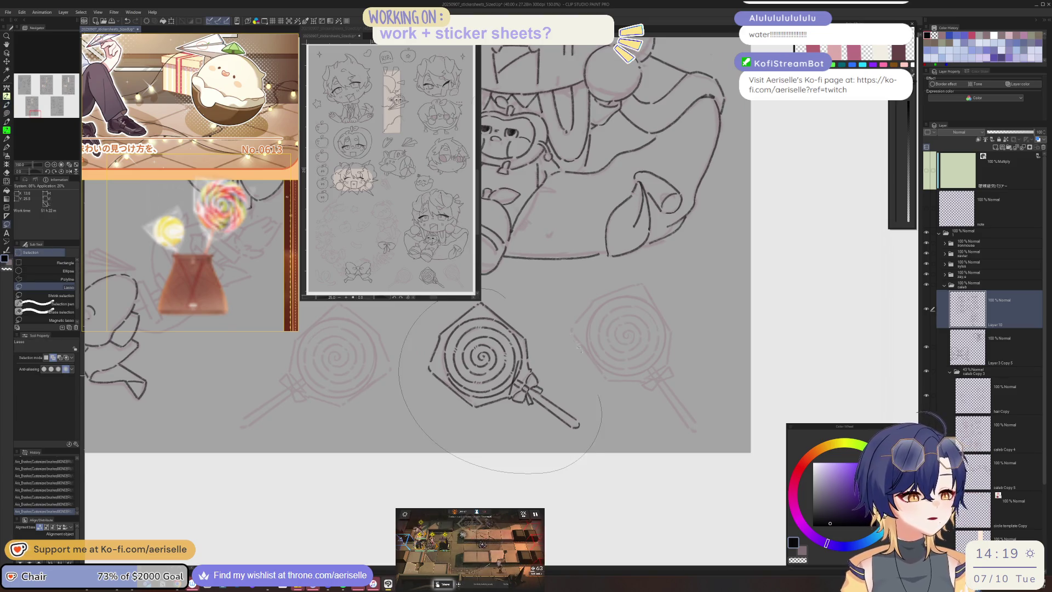
{"action": "scroll", "coordinate": [600, 345], "scroll_direction": "down", "scroll_amount": 2}
{"action": "key", "text": "ctrl+c"}
{"action": "key", "text": "ctrl+v"}
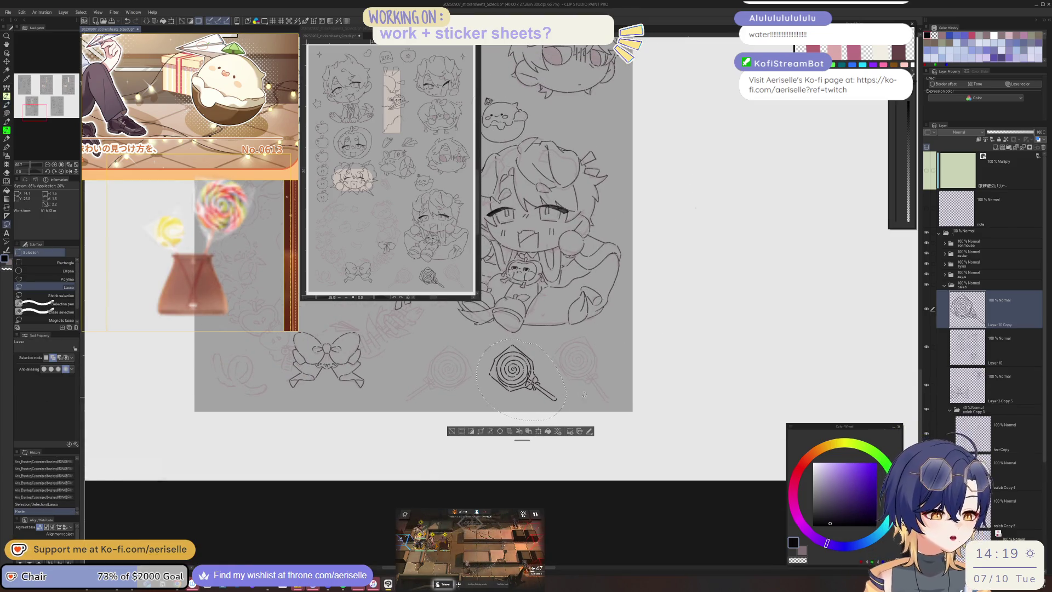
{"action": "key", "text": "ctrl+t"}
{"action": "left_click_drag", "start_coordinate": [556, 412], "coordinate": [478, 412]}
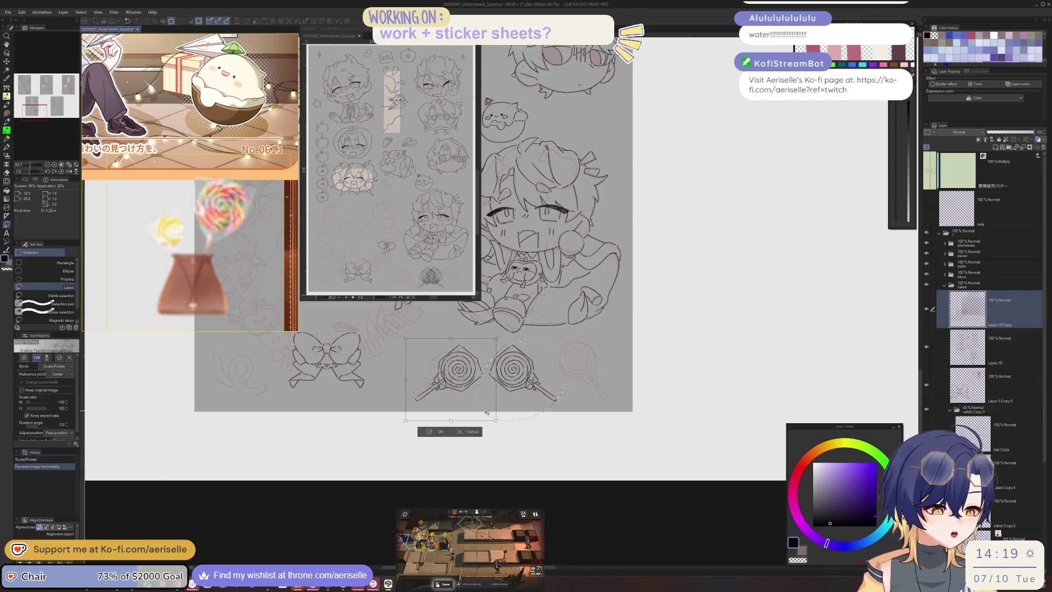
{"action": "left_click", "coordinate": [433, 431]}
{"action": "left_click", "coordinate": [381, 431]}
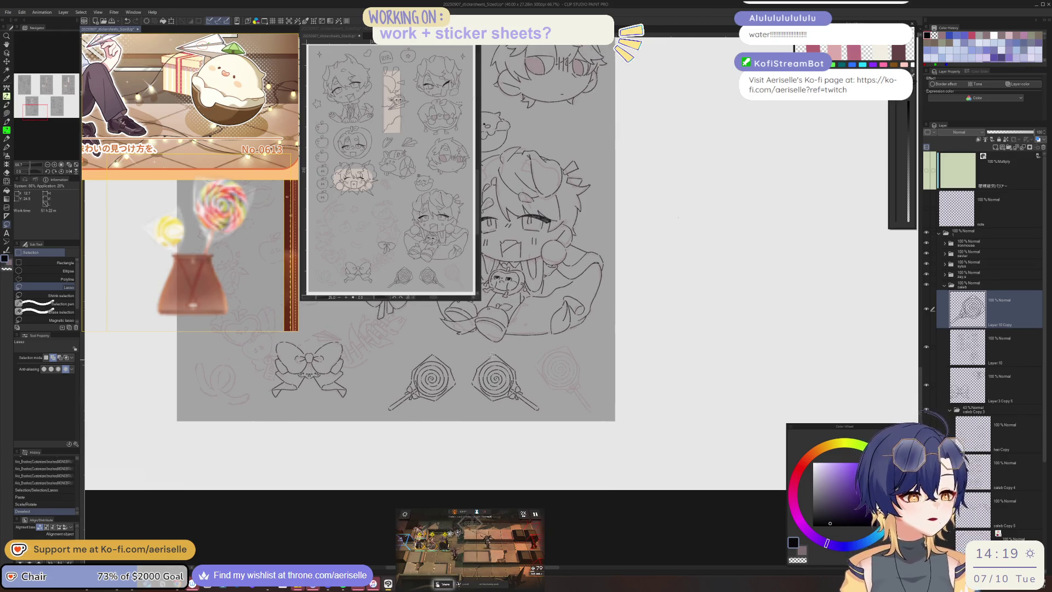
- Paste a second lollipop copy, flip it and tilt it into place on the right
{"action": "key", "text": "ctrl+v"}
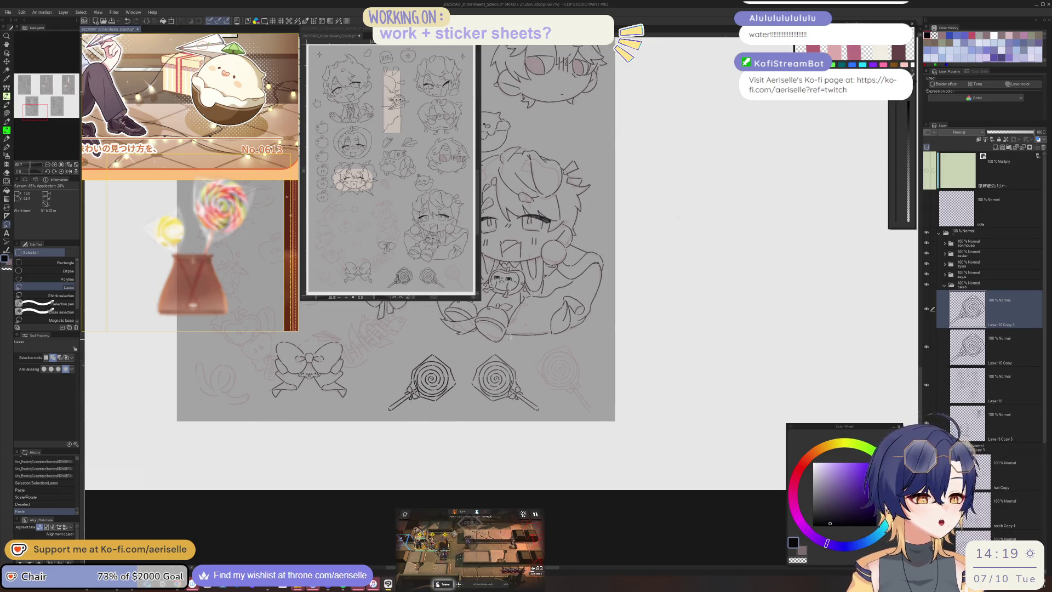
{"action": "key", "text": "ctrl+t"}
{"action": "key", "text": "h"}
{"action": "mouse_move", "coordinate": [468, 379]}
{"action": "left_mouse_down"}
{"action": "mouse_move", "coordinate": [466, 390]}
{"action": "mouse_move", "coordinate": [577, 387]}
{"action": "left_mouse_up"}
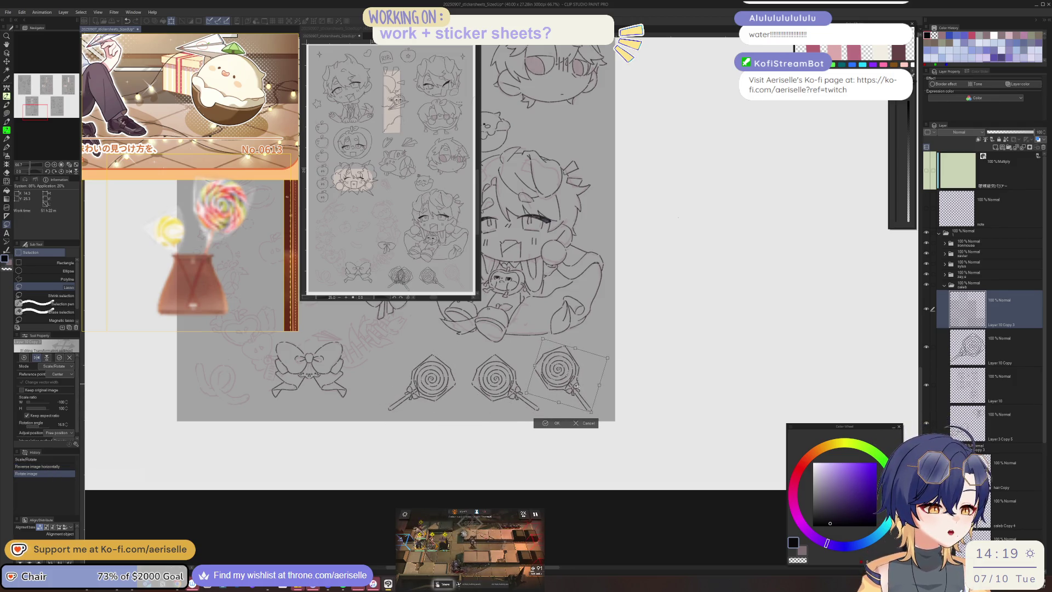
{"action": "key", "text": "Return"}
- Zoom out and merge the copy layer into the layer below
{"action": "scroll", "coordinate": [688, 439], "scroll_direction": "down", "scroll_amount": 3}
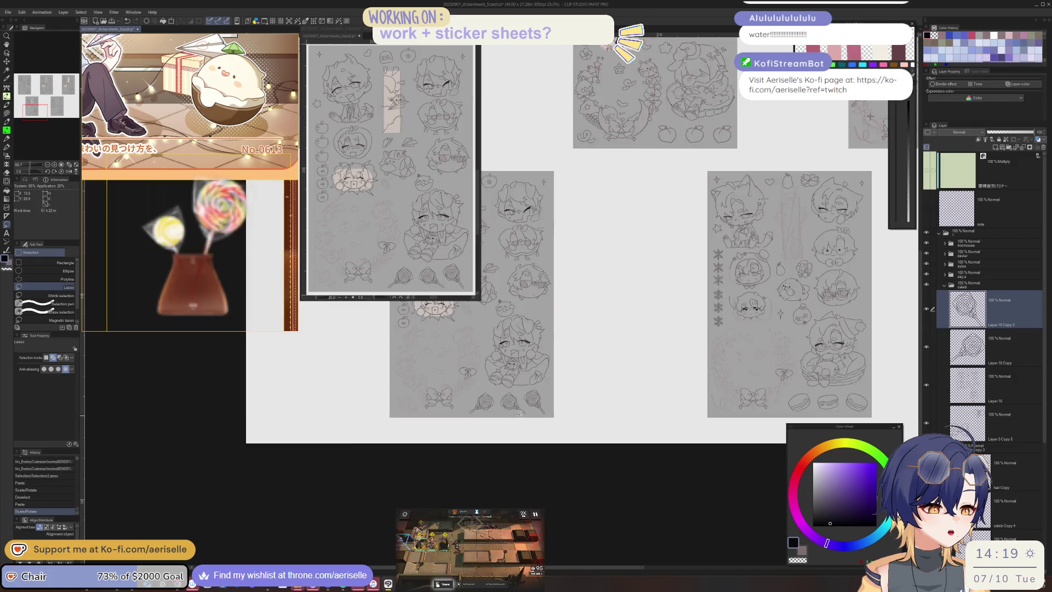
{"action": "left_click_drag", "start_coordinate": [688, 439], "coordinate": [765, 418]}
{"action": "left_click", "coordinate": [1024, 149]}
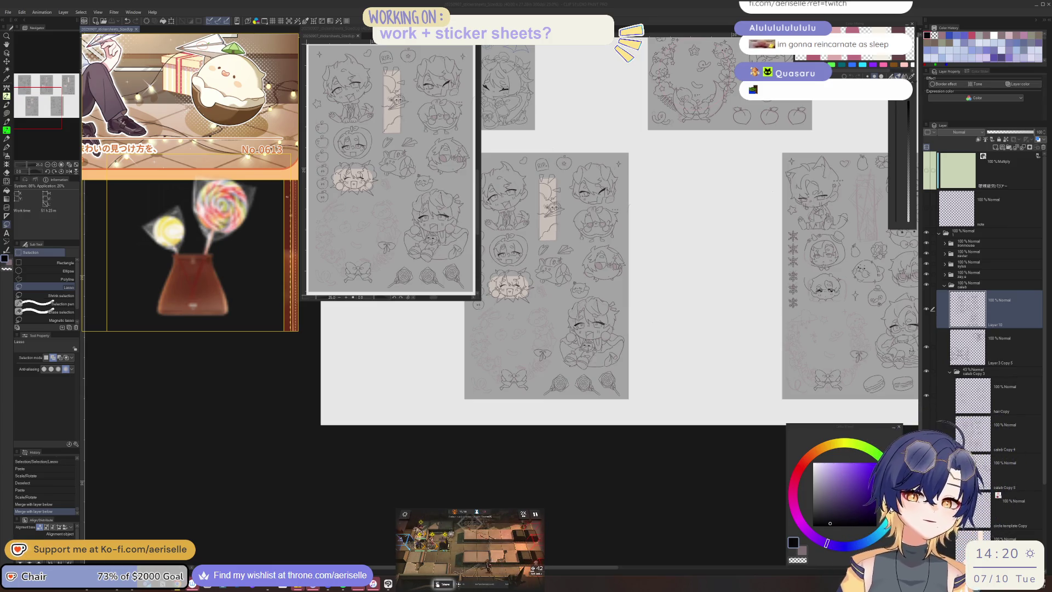
- Switch windows with Alt+Tab after merging the lollipop copies
{"action": "key", "text": "alt+Tab"}
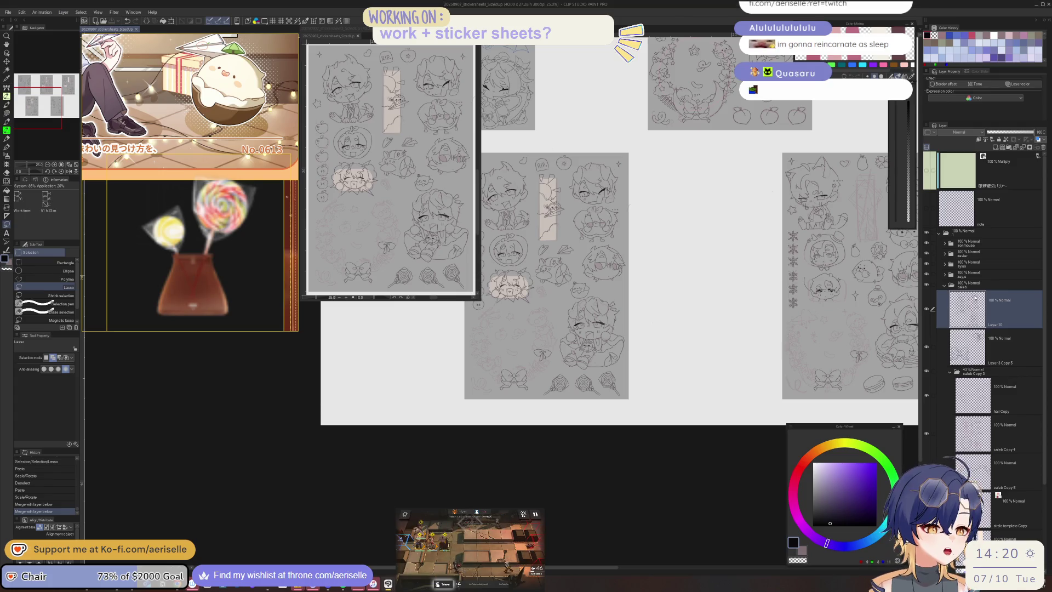
- Pan across the sticker sheets and zoom to about 200% on the red sketches below the spiky-framed character
{"action": "left_click_drag", "start_coordinate": [522, 338], "coordinate": [563, 309]}
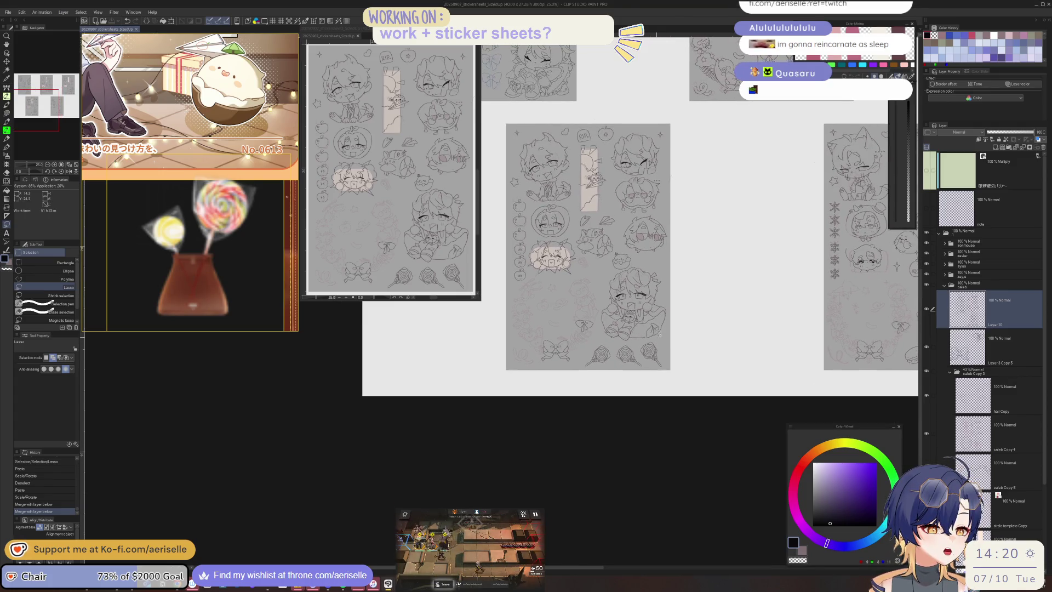
{"action": "scroll", "coordinate": [787, 345], "scroll_direction": "down", "scroll_amount": 5}
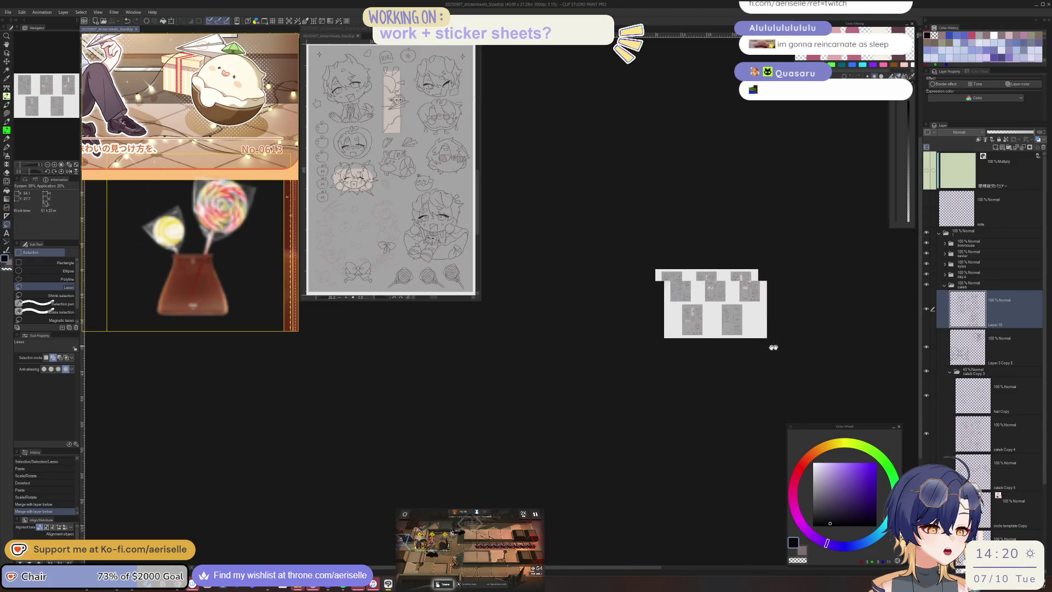
{"action": "scroll", "coordinate": [773, 296], "scroll_direction": "up", "scroll_amount": 5}
{"action": "left_click_drag", "start_coordinate": [551, 385], "coordinate": [613, 463]}
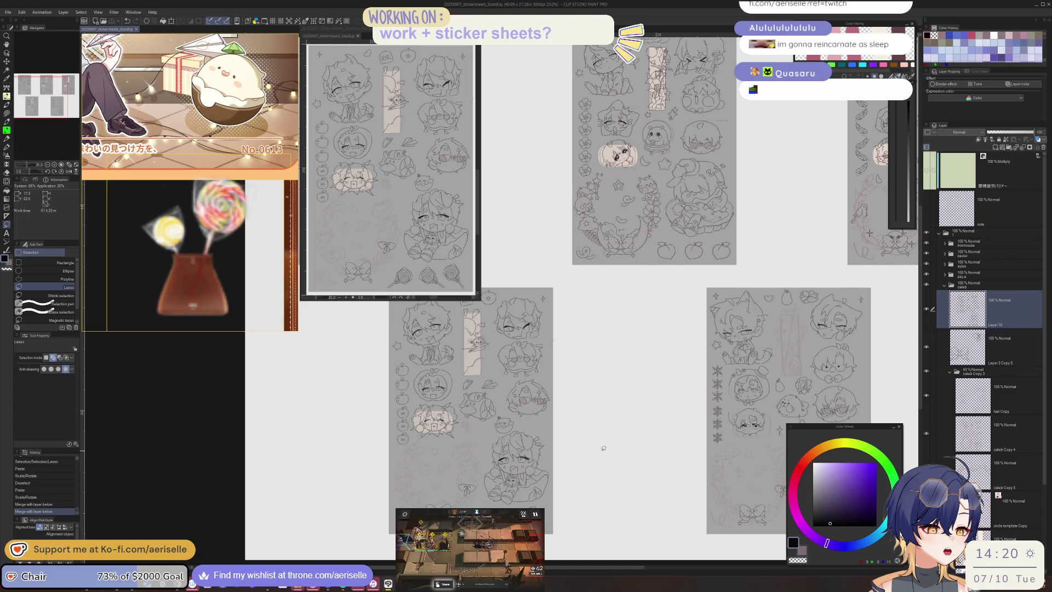
{"action": "left_click_drag", "start_coordinate": [520, 488], "coordinate": [529, 422]}
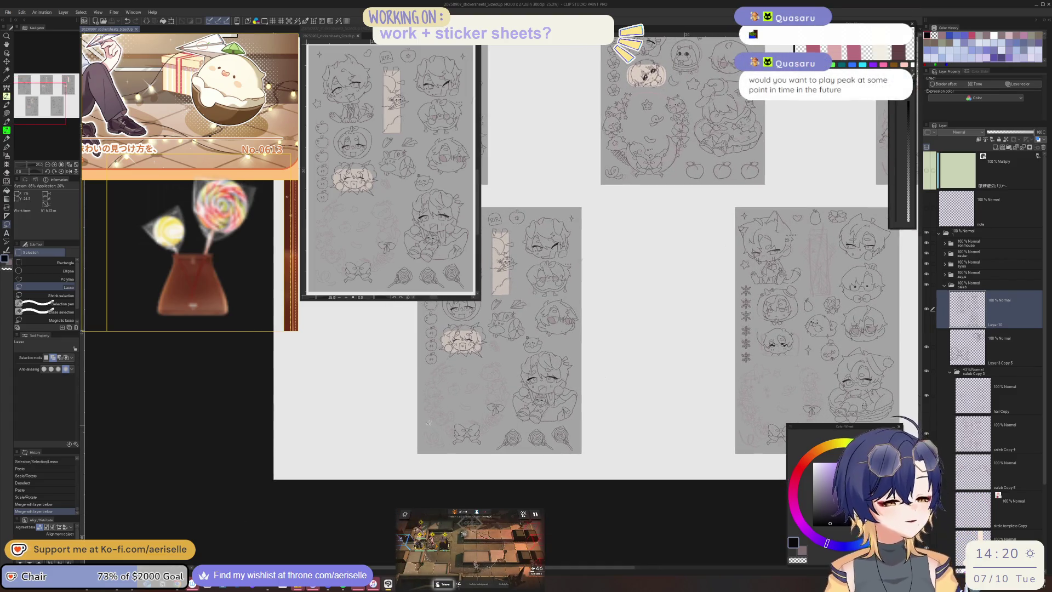
{"action": "scroll", "coordinate": [434, 430], "scroll_direction": "up", "scroll_amount": 1}
{"action": "scroll", "coordinate": [488, 380], "scroll_direction": "up", "scroll_amount": 1}
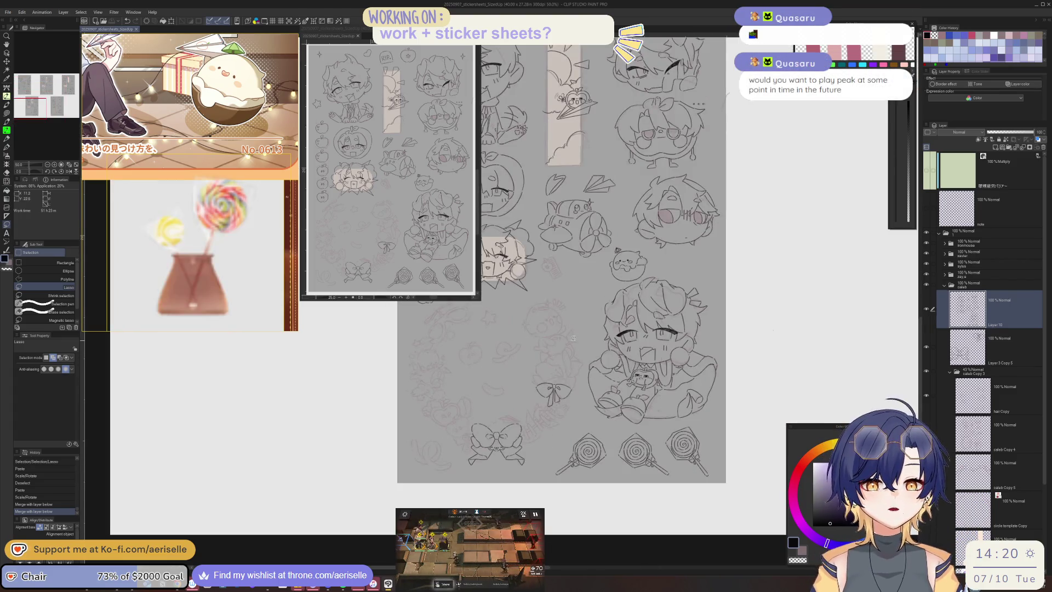
{"action": "scroll", "coordinate": [598, 471], "scroll_direction": "up", "scroll_amount": 3}
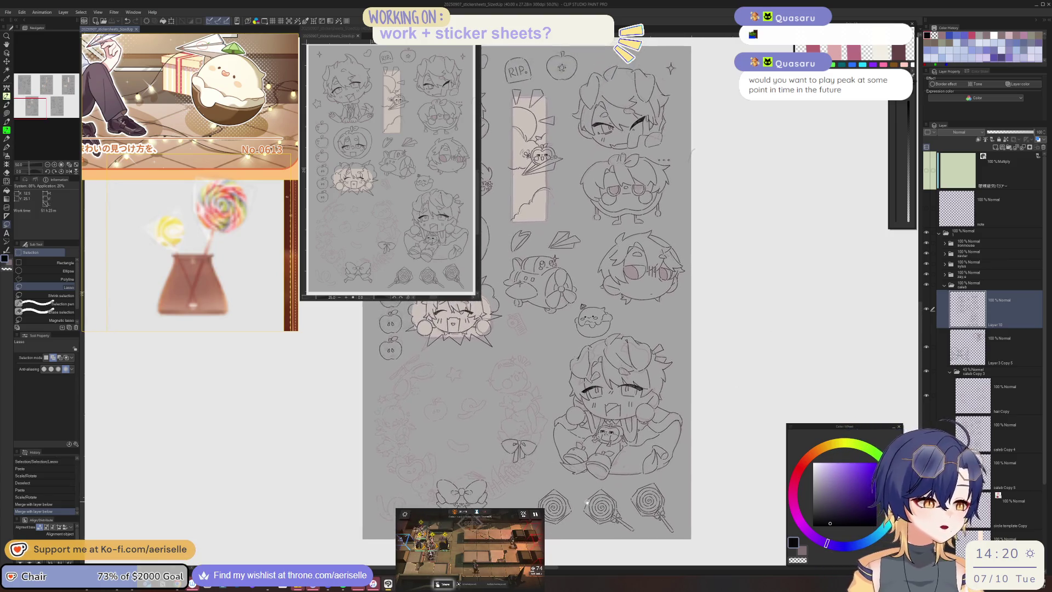
{"action": "scroll", "coordinate": [597, 505], "scroll_direction": "down", "scroll_amount": 6}
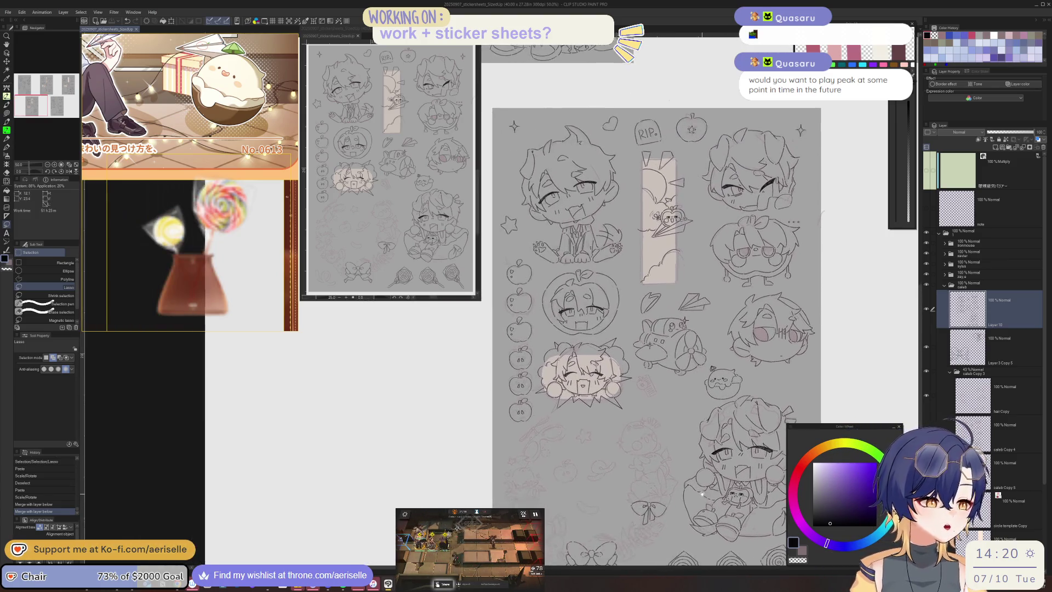
{"action": "scroll", "coordinate": [699, 470], "scroll_direction": "up", "scroll_amount": 1}
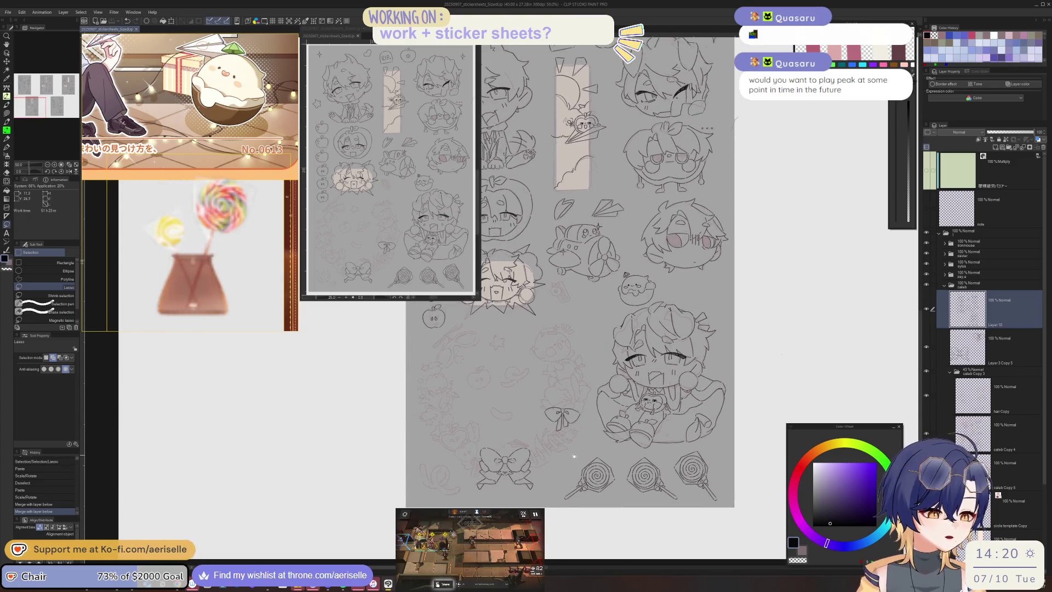
{"action": "scroll", "coordinate": [579, 478], "scroll_direction": "up", "scroll_amount": 1}
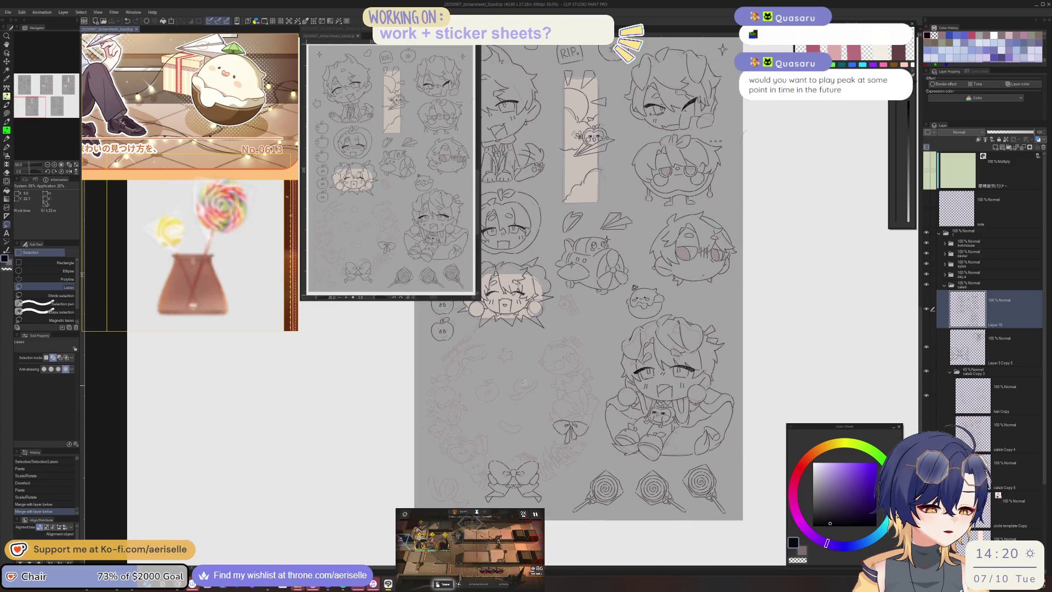
{"action": "scroll", "coordinate": [580, 478], "scroll_direction": "up", "scroll_amount": 5}
{"action": "scroll", "coordinate": [462, 430], "scroll_direction": "up", "scroll_amount": 1}
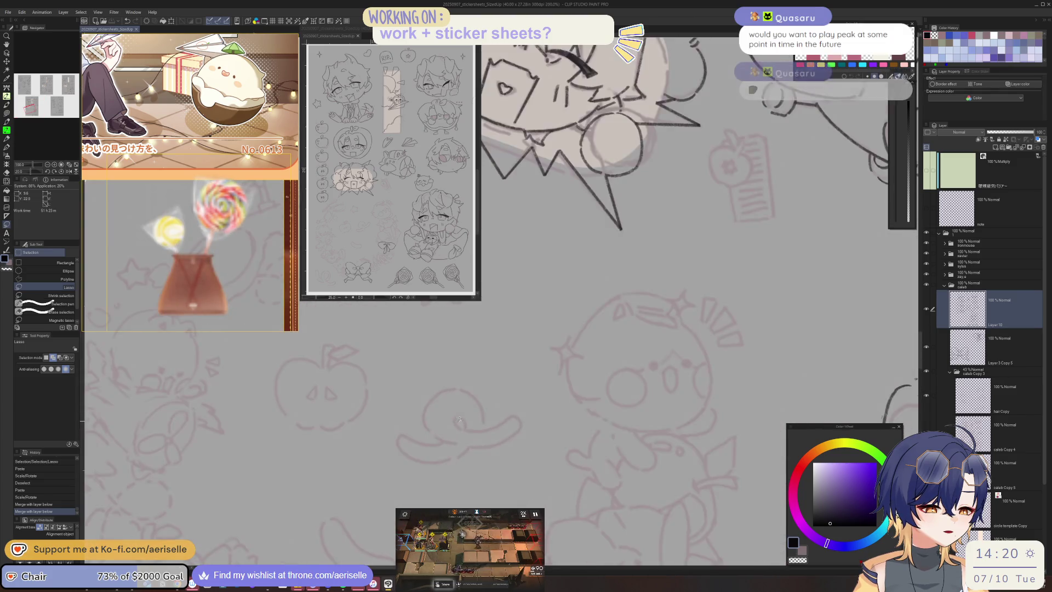
- With the MONOBRUSH pen, close the small curled loop into an oval and add short strokes
{"action": "key", "text": "b"}
{"action": "left_click_drag", "start_coordinate": [465, 421], "coordinate": [431, 436]}
{"action": "key", "text": "minus"}
{"action": "key", "text": "minus"}
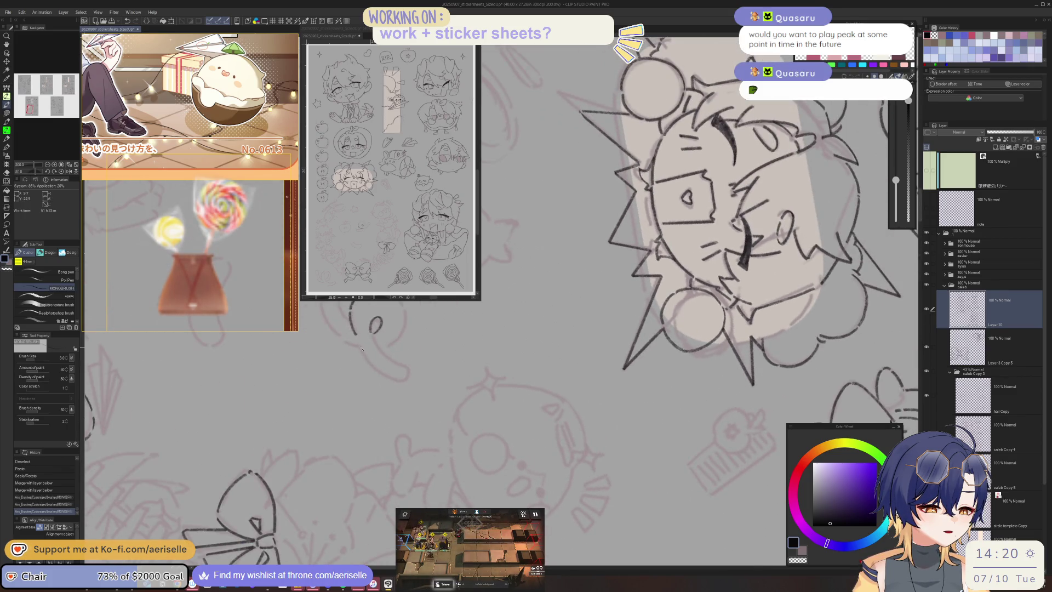
{"action": "left_click_drag", "start_coordinate": [374, 330], "coordinate": [399, 363]}
- Add more short strokes around the loop and extend the curved stroke downward
{"action": "key", "text": "minus"}
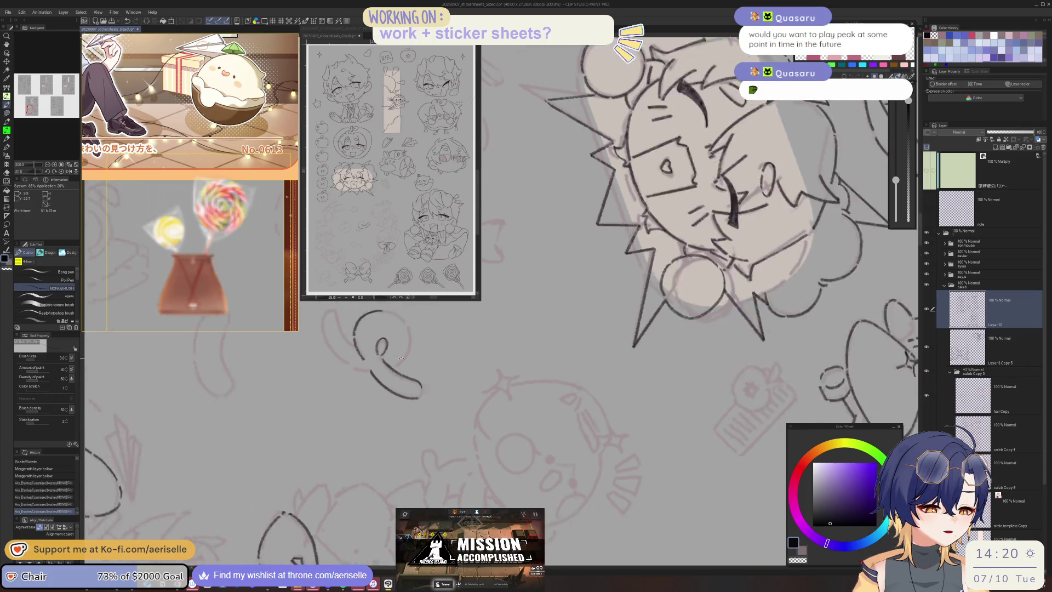
{"action": "left_click_drag", "start_coordinate": [485, 419], "coordinate": [488, 426]}
{"action": "key", "text": "minus"}
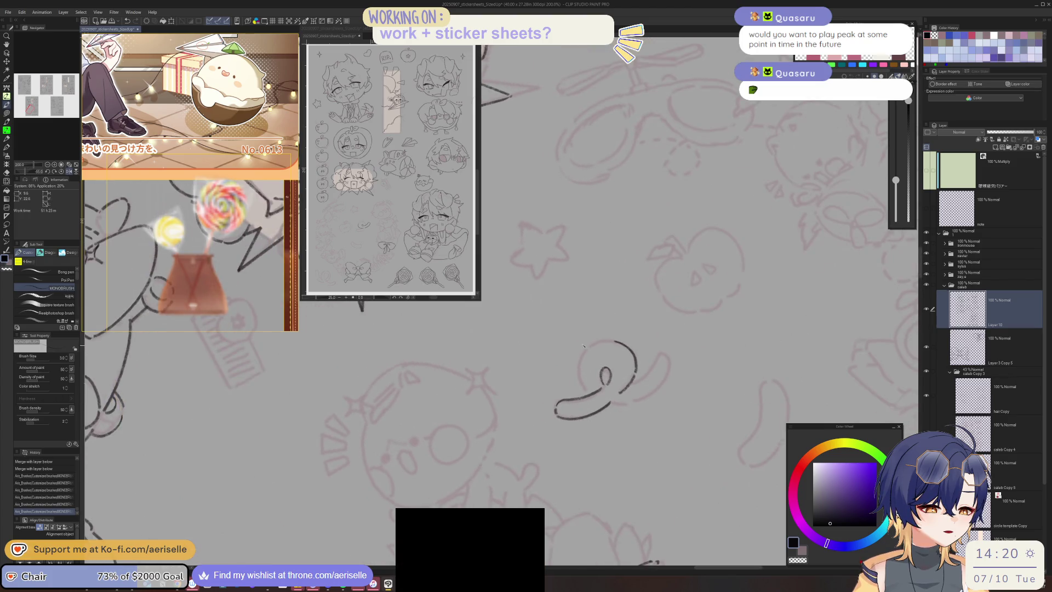
{"action": "left_click_drag", "start_coordinate": [585, 354], "coordinate": [582, 368]}
{"action": "key", "text": "minus"}
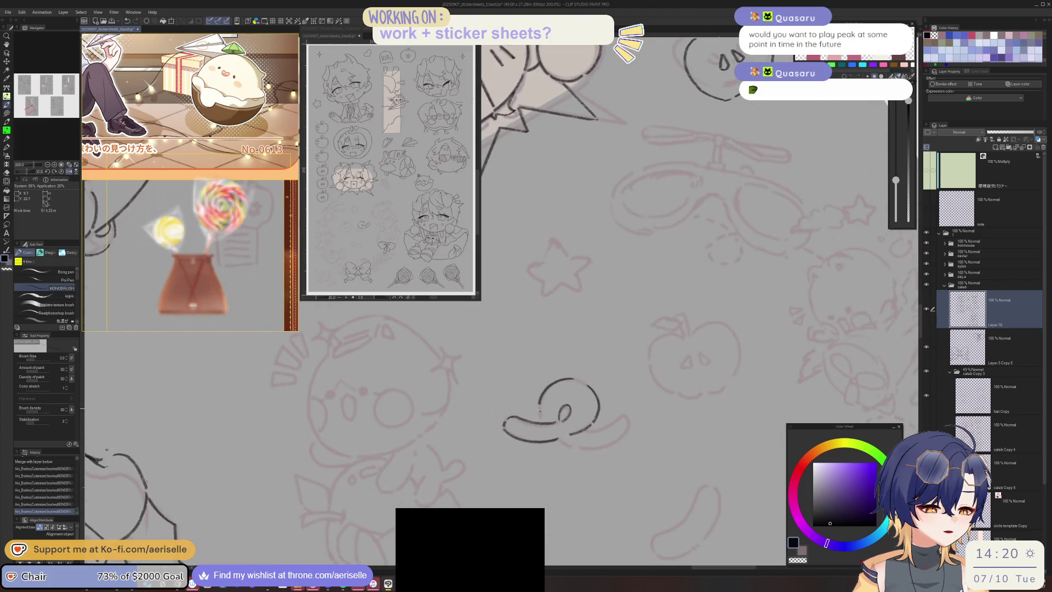
{"action": "left_click_drag", "start_coordinate": [540, 408], "coordinate": [541, 413]}
{"action": "key", "text": "minus"}
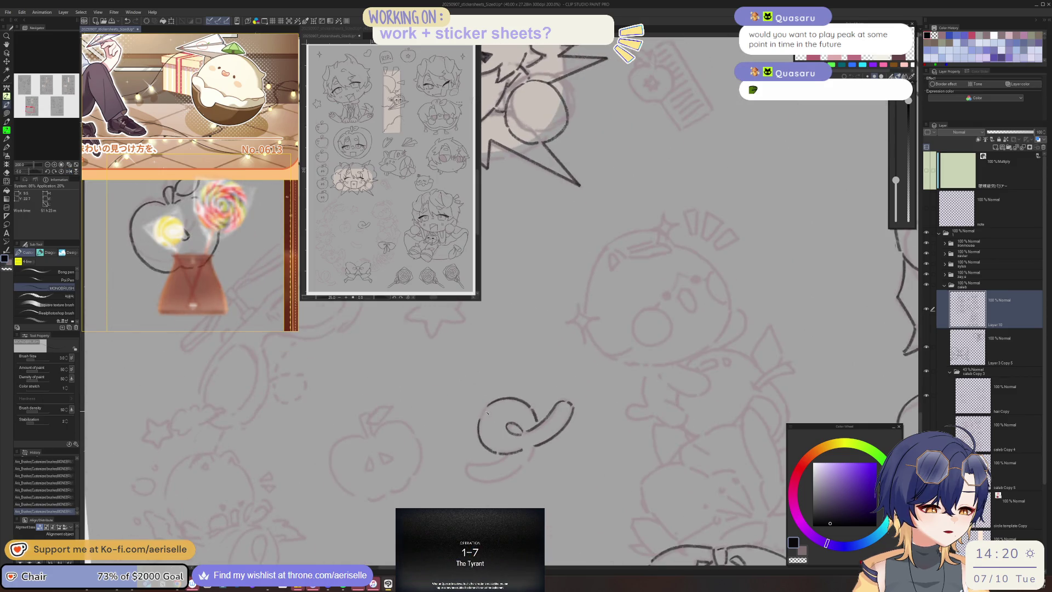
{"action": "key", "text": "minus"}
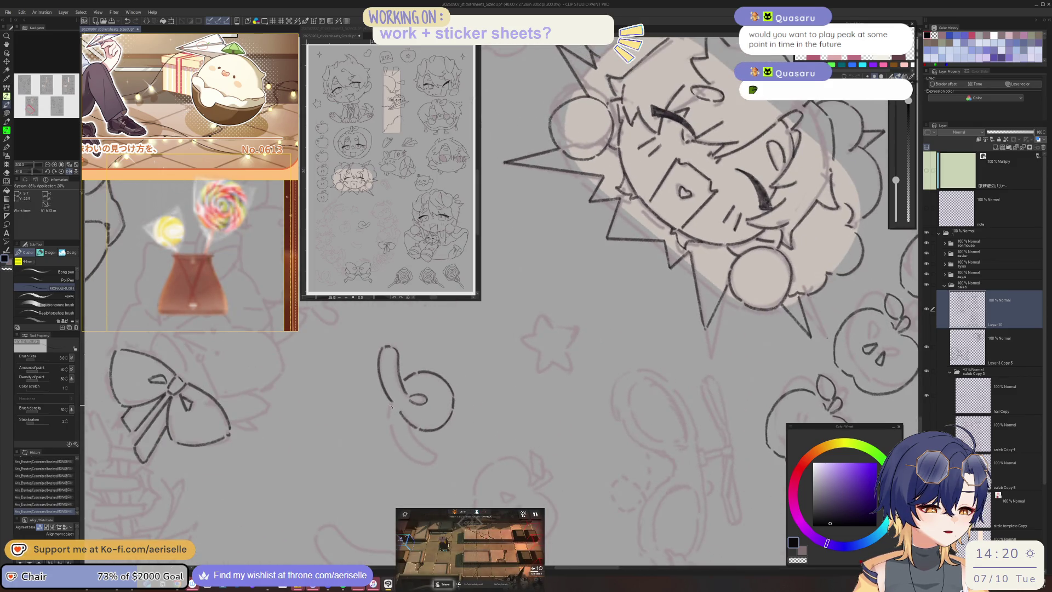
{"action": "key", "text": "minus"}
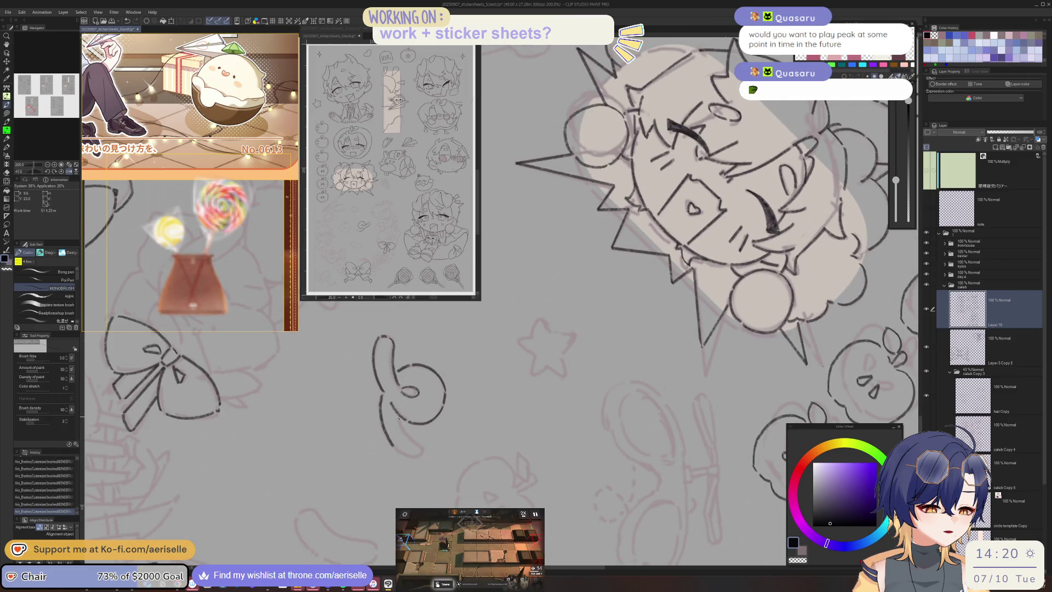
{"action": "left_click_drag", "start_coordinate": [410, 435], "coordinate": [417, 455]}
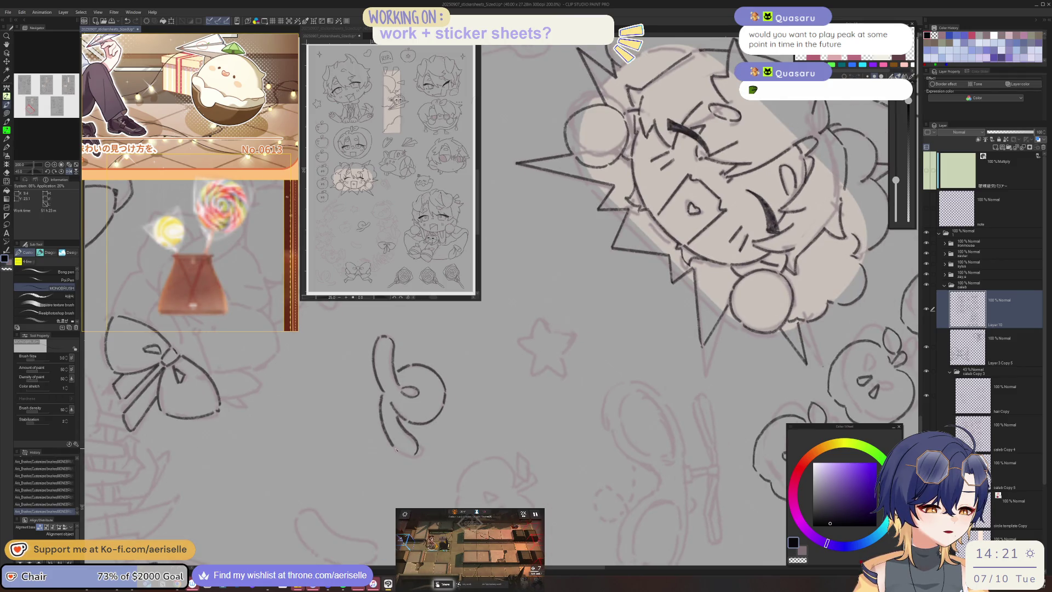
- Ink the left side and right curve of the bean shape
{"action": "key", "text": "asciicircum"}
{"action": "key", "text": "asciicircum"}
{"action": "key", "text": "asciicircum"}
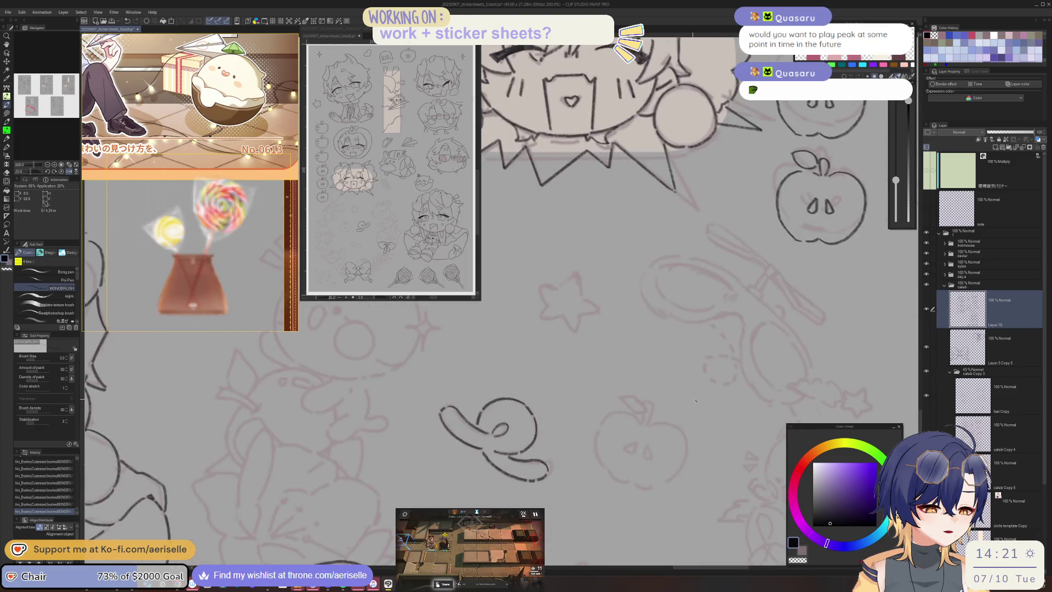
{"action": "key", "text": "ctrl+minus"}
{"action": "key", "text": "ctrl+minus"}
{"action": "key", "text": "ctrl+minus"}
{"action": "key", "text": "minus"}
{"action": "key", "text": "minus"}
{"action": "key", "text": "minus"}
{"action": "key", "text": "minus"}
{"action": "key", "text": "minus"}
{"action": "key", "text": "minus"}
{"action": "scroll", "coordinate": [437, 374], "scroll_direction": "up", "scroll_amount": 3}
{"action": "scroll", "coordinate": [437, 375], "scroll_direction": "up", "scroll_amount": 2}
{"action": "left_click_drag", "start_coordinate": [431, 355], "coordinate": [454, 456]}
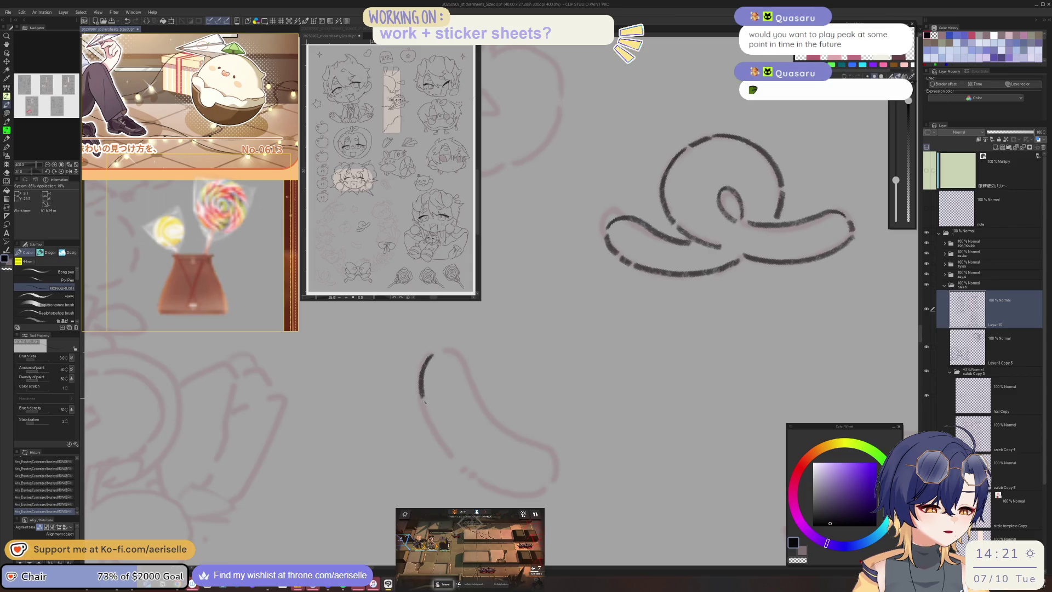
{"action": "mouse_move", "coordinate": [459, 360]}
{"action": "left_mouse_down"}
{"action": "mouse_move", "coordinate": [555, 482]}
{"action": "mouse_move", "coordinate": [388, 422]}
{"action": "mouse_move", "coordinate": [419, 470]}
{"action": "left_mouse_up"}
- Reset the view upright at 100% and begin inking the star's outline
{"action": "key", "text": "ctrl+at"}
{"action": "scroll", "coordinate": [647, 537], "scroll_direction": "down", "scroll_amount": 3}
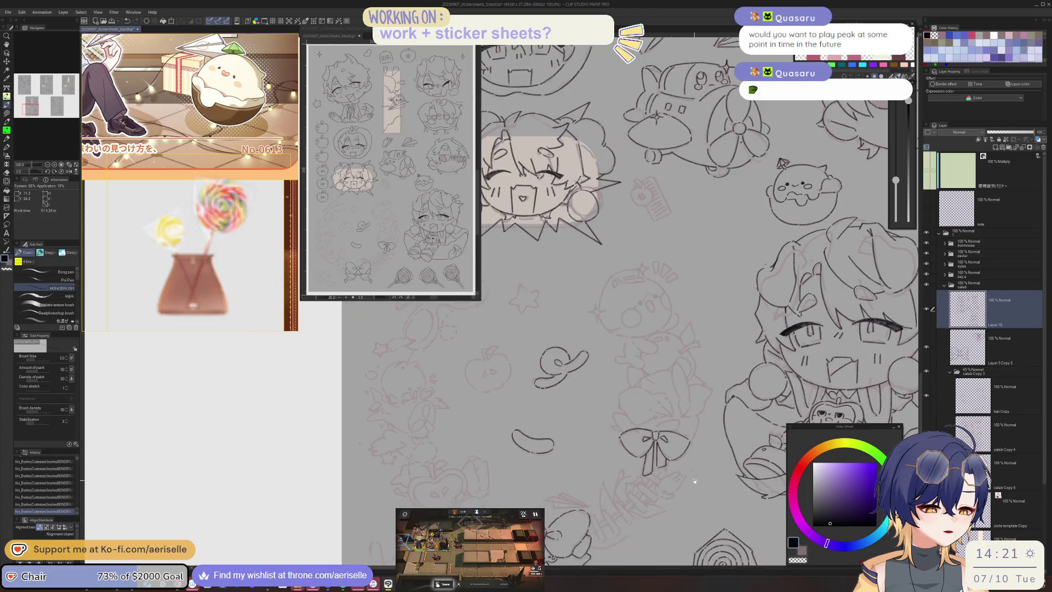
{"action": "scroll", "coordinate": [648, 537], "scroll_direction": "down", "scroll_amount": 5}
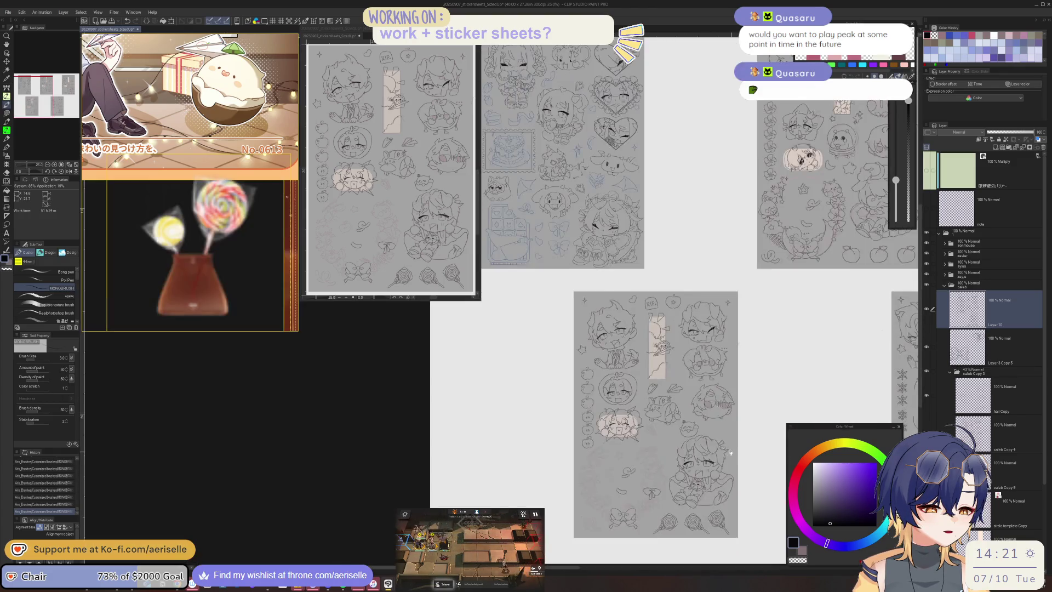
{"action": "scroll", "coordinate": [537, 375], "scroll_direction": "up", "scroll_amount": 8}
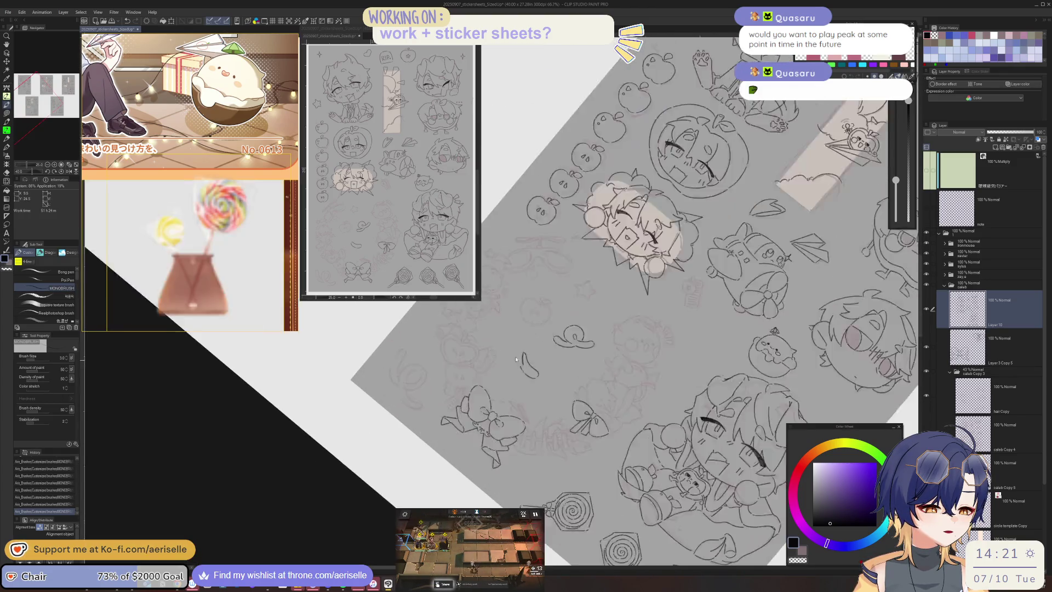
{"action": "scroll", "coordinate": [536, 375], "scroll_direction": "up", "scroll_amount": 1}
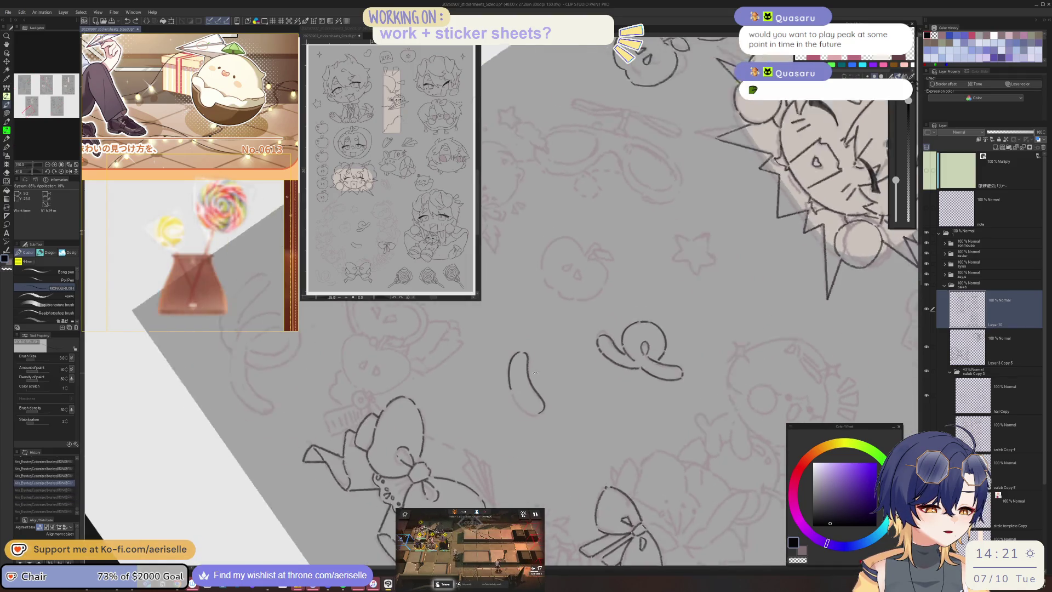
{"action": "scroll", "coordinate": [537, 375], "scroll_direction": "up", "scroll_amount": 2}
{"action": "scroll", "coordinate": [497, 404], "scroll_direction": "up", "scroll_amount": 1}
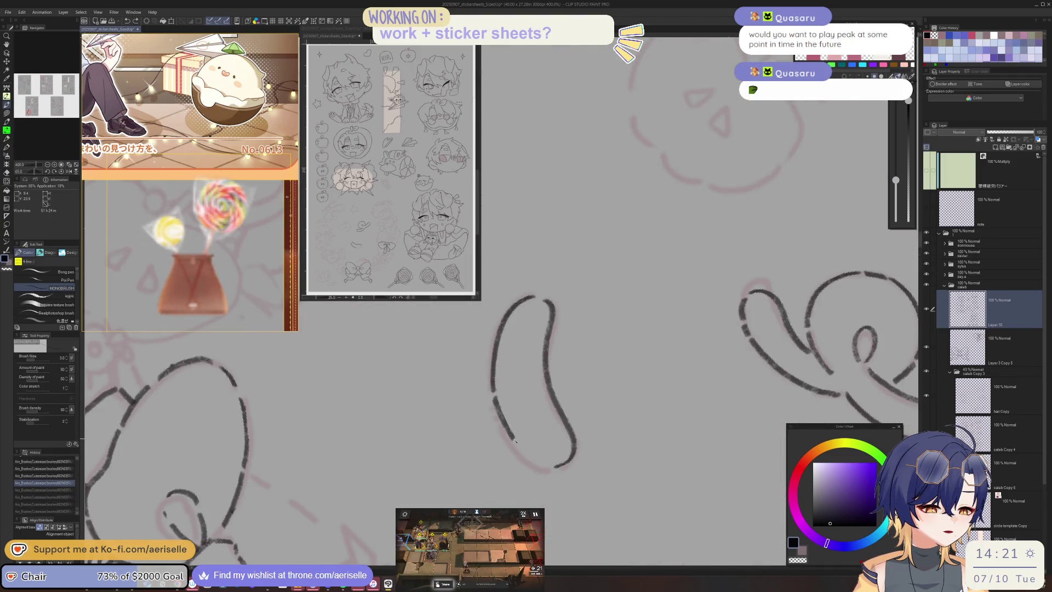
{"action": "scroll", "coordinate": [537, 384], "scroll_direction": "down", "scroll_amount": 4}
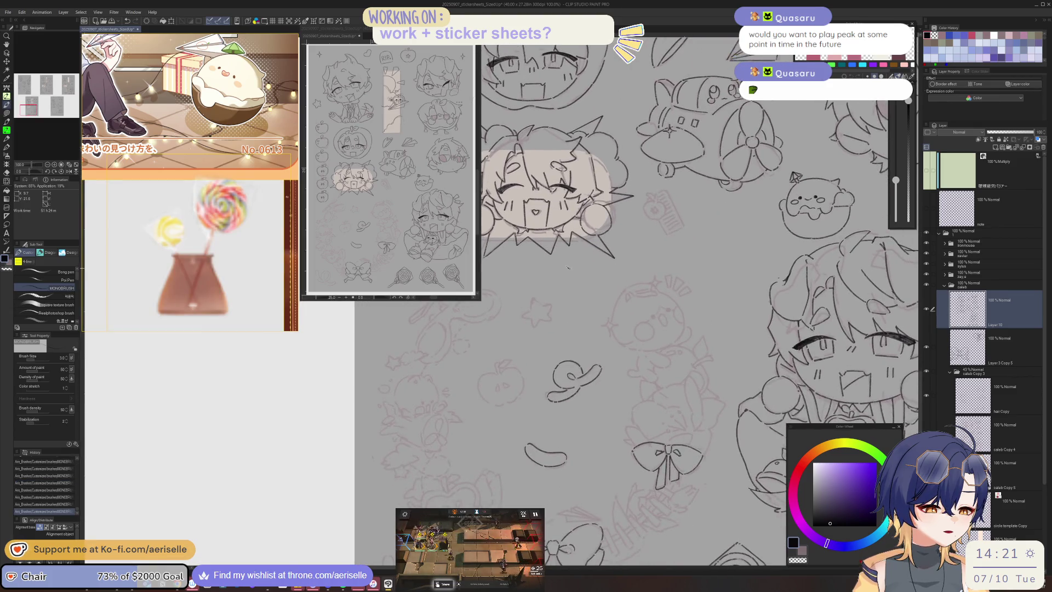
{"action": "scroll", "coordinate": [531, 303], "scroll_direction": "up", "scroll_amount": 4}
{"action": "mouse_move", "coordinate": [530, 303]}
{"action": "left_mouse_down"}
{"action": "mouse_move", "coordinate": [523, 347]}
{"action": "mouse_move", "coordinate": [566, 330]}
{"action": "mouse_move", "coordinate": [545, 363]}
{"action": "left_mouse_up"}
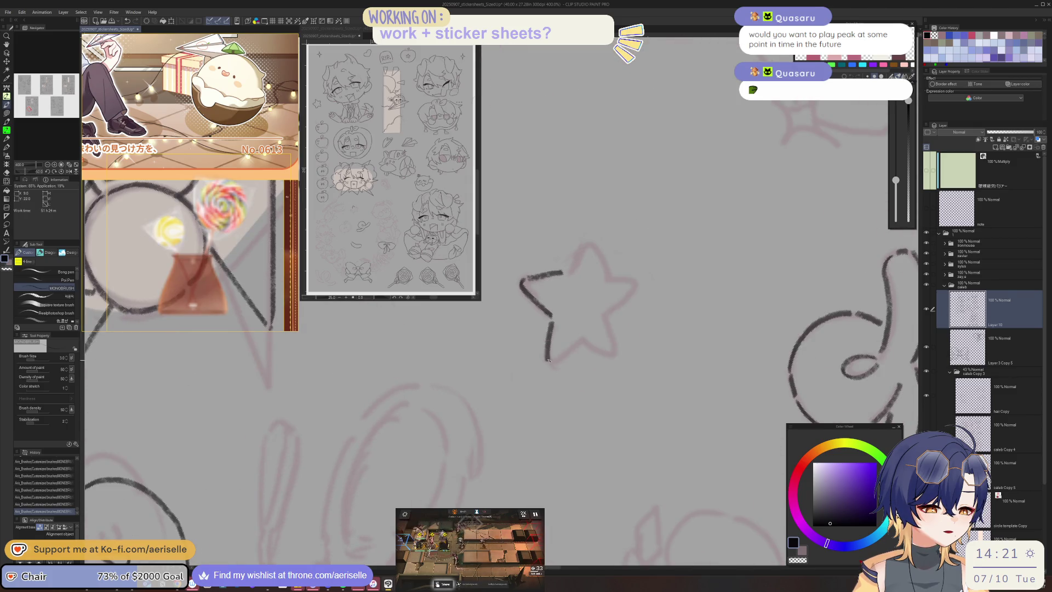
- Finish the star's outline, undoing one misplaced lower-left stroke
{"action": "mouse_move", "coordinate": [456, 364]}
{"action": "left_mouse_down"}
{"action": "mouse_move", "coordinate": [487, 389]}
{"action": "mouse_move", "coordinate": [499, 424]}
{"action": "left_mouse_up"}
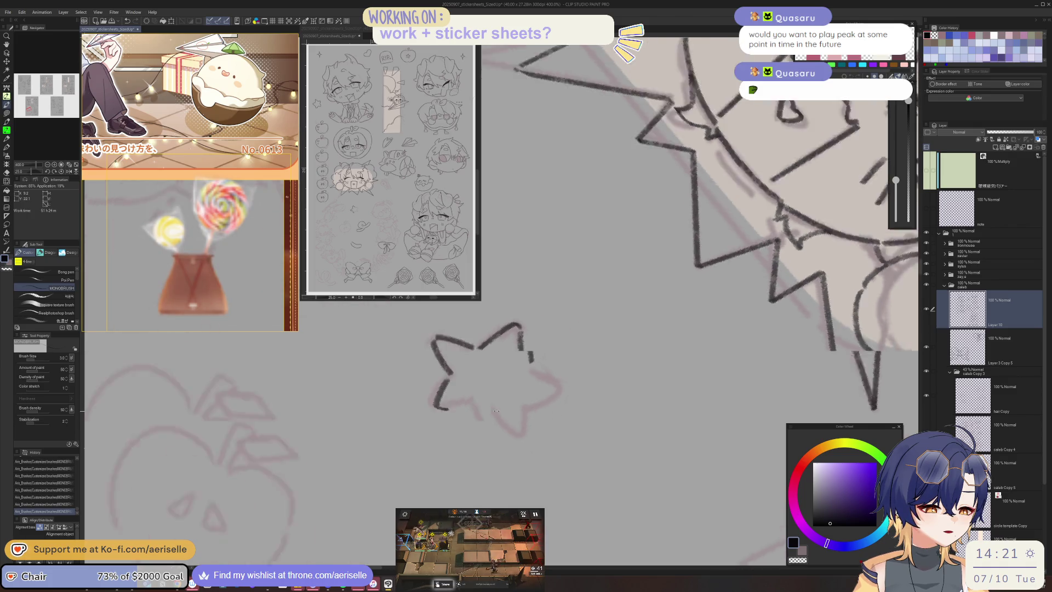
{"action": "mouse_move", "coordinate": [430, 388]}
{"action": "left_mouse_down"}
{"action": "mouse_move", "coordinate": [438, 419]}
{"action": "mouse_move", "coordinate": [462, 430]}
{"action": "mouse_move", "coordinate": [498, 422]}
{"action": "mouse_move", "coordinate": [444, 397]}
{"action": "mouse_move", "coordinate": [466, 399]}
{"action": "left_mouse_up"}
{"action": "key", "text": "ctrl+z"}
{"action": "scroll", "coordinate": [465, 370], "scroll_direction": "down", "scroll_amount": 3}
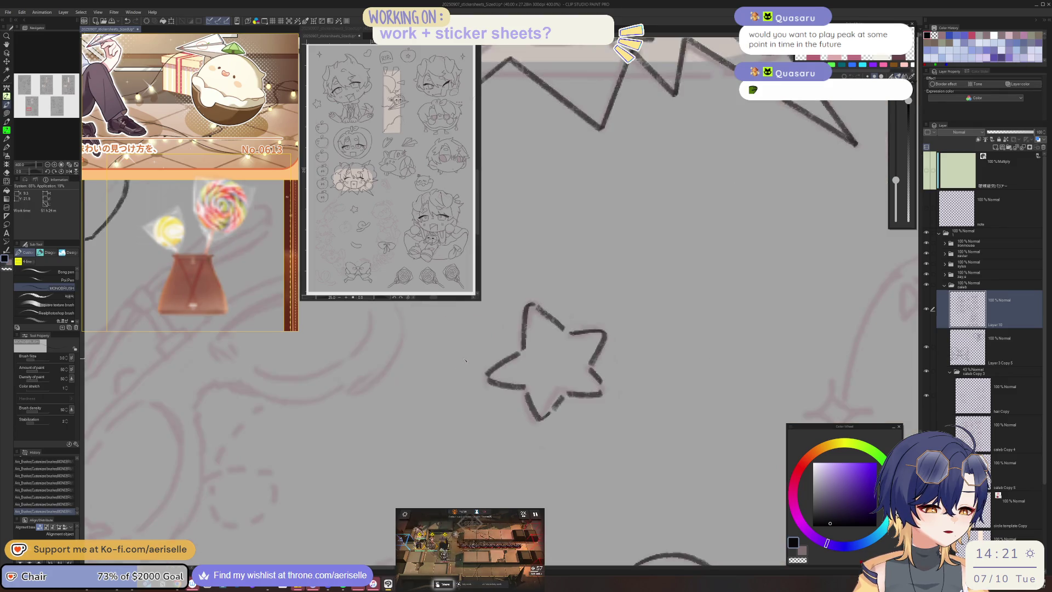
{"action": "scroll", "coordinate": [465, 370], "scroll_direction": "down", "scroll_amount": 3}
{"action": "scroll", "coordinate": [497, 385], "scroll_direction": "up", "scroll_amount": 3}
{"action": "mouse_move", "coordinate": [487, 397]}
{"action": "left_mouse_down"}
{"action": "mouse_move", "coordinate": [591, 354]}
{"action": "mouse_move", "coordinate": [494, 383]}
{"action": "mouse_move", "coordinate": [486, 425]}
{"action": "mouse_move", "coordinate": [562, 411]}
{"action": "mouse_move", "coordinate": [522, 468]}
{"action": "mouse_move", "coordinate": [383, 445]}
{"action": "mouse_move", "coordinate": [391, 505]}
{"action": "left_mouse_up"}
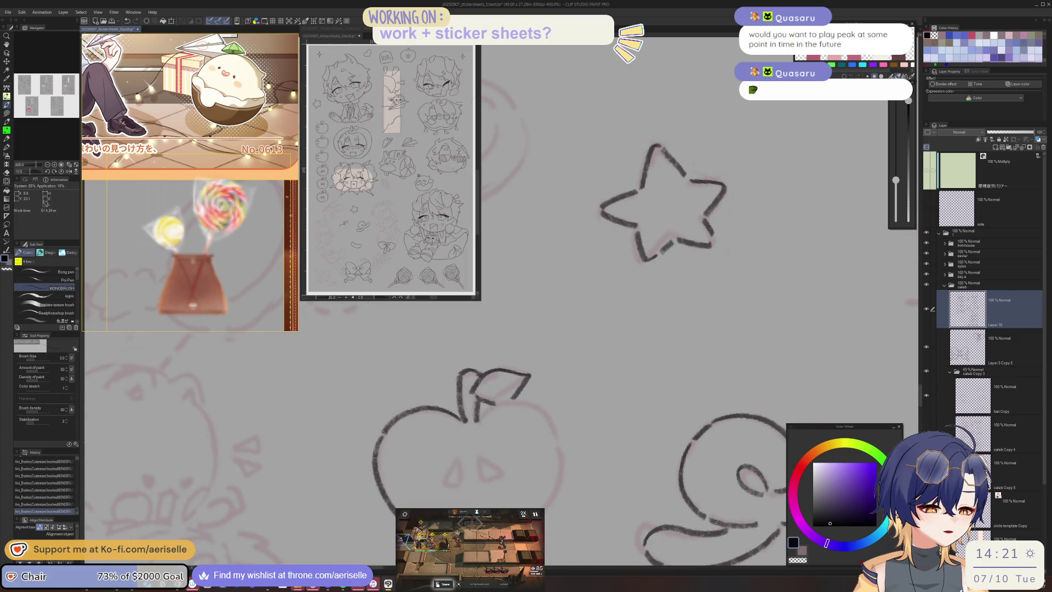
- Rotate and shift the view toward the apple and the right half of the sheet
{"action": "mouse_move", "coordinate": [603, 307]}
{"action": "left_mouse_down"}
{"action": "mouse_move", "coordinate": [519, 404]}
{"action": "mouse_move", "coordinate": [493, 469]}
{"action": "mouse_move", "coordinate": [418, 466]}
{"action": "mouse_move", "coordinate": [426, 501]}
{"action": "mouse_move", "coordinate": [487, 465]}
{"action": "mouse_move", "coordinate": [494, 489]}
{"action": "left_mouse_up"}
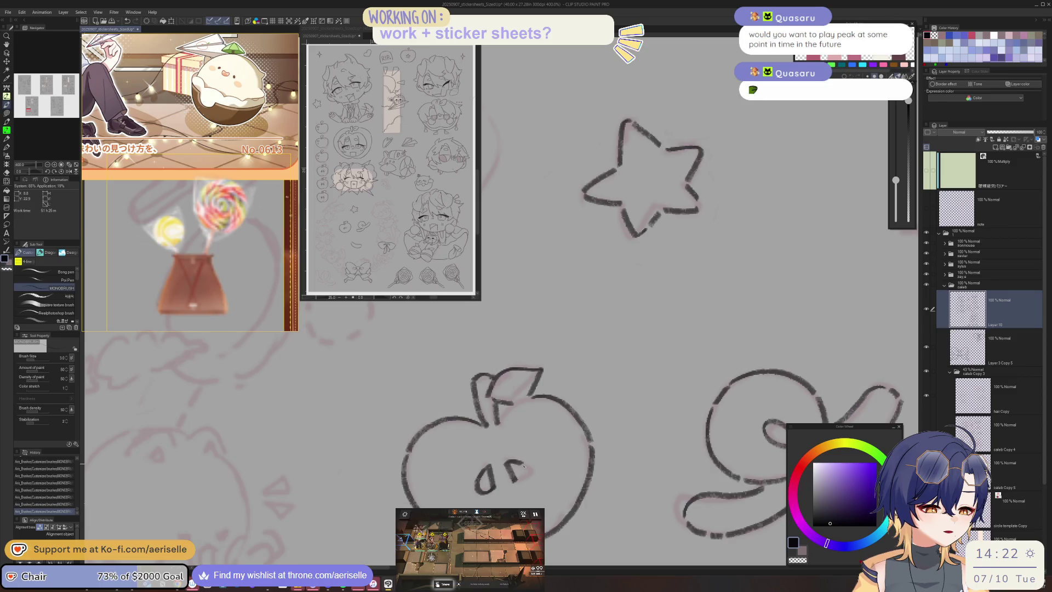
{"action": "scroll", "coordinate": [712, 439], "scroll_direction": "down", "scroll_amount": 5}
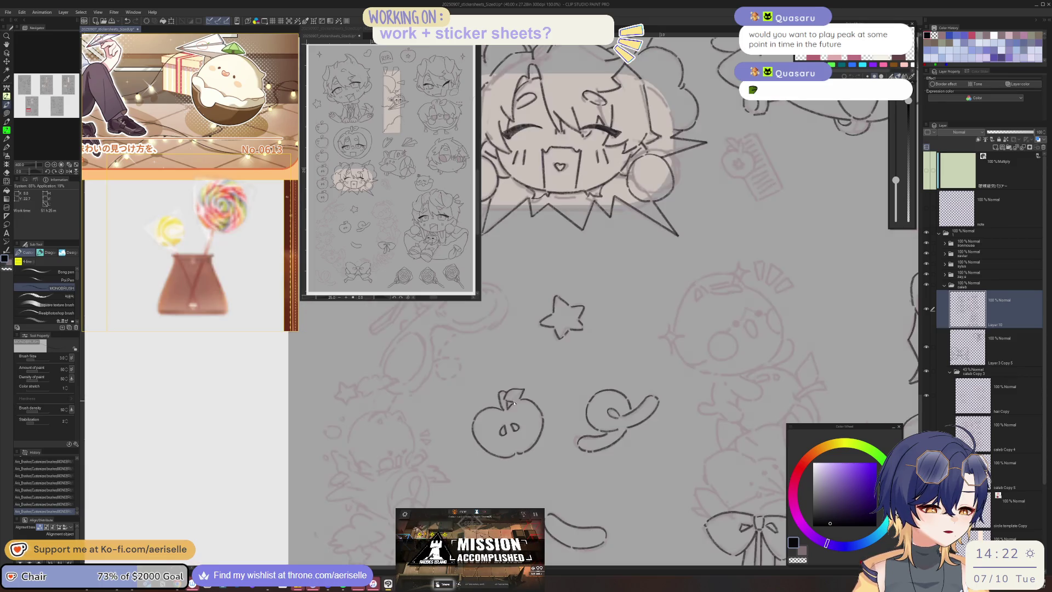
{"action": "scroll", "coordinate": [712, 439], "scroll_direction": "down", "scroll_amount": 3}
{"action": "left_click_drag", "start_coordinate": [712, 439], "coordinate": [646, 484]}
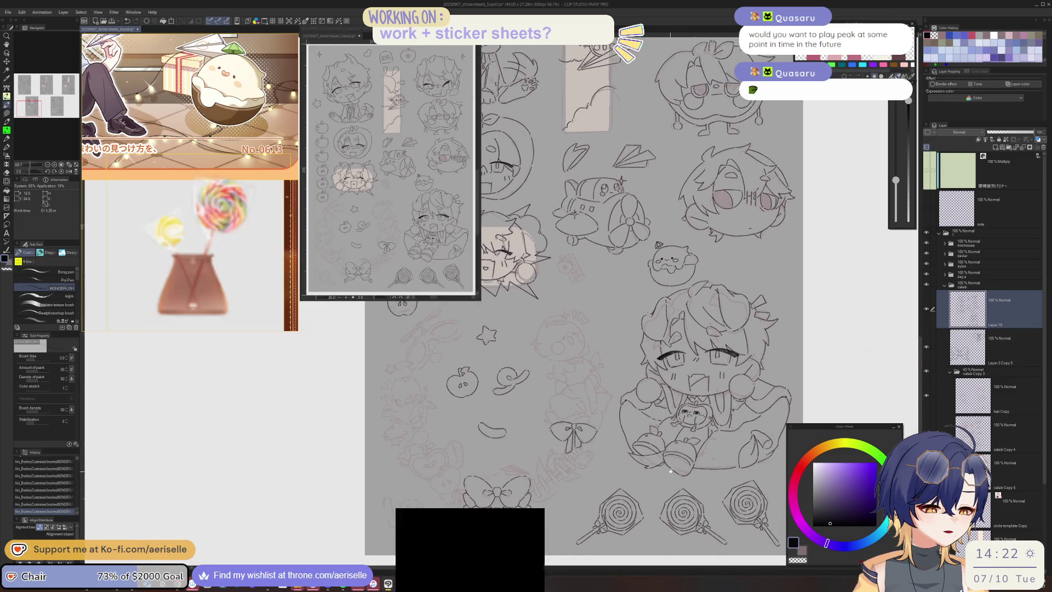
- Ink the chick's dot eye and its round open mouth, redrawing two mouth strokes
{"action": "scroll", "coordinate": [526, 348], "scroll_direction": "up", "scroll_amount": 8}
{"action": "mouse_move", "coordinate": [531, 338]}
{"action": "left_mouse_down"}
{"action": "mouse_move", "coordinate": [538, 348]}
{"action": "mouse_move", "coordinate": [593, 318]}
{"action": "mouse_move", "coordinate": [589, 329]}
{"action": "left_mouse_up"}
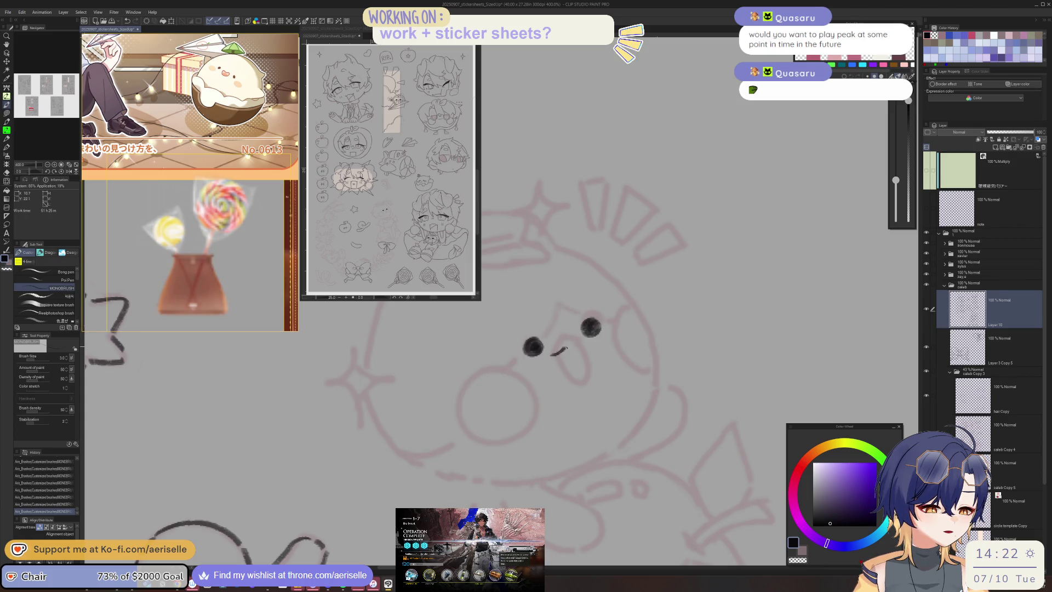
{"action": "mouse_move", "coordinate": [570, 340]}
{"action": "left_mouse_down"}
{"action": "mouse_move", "coordinate": [582, 342]}
{"action": "mouse_move", "coordinate": [563, 368]}
{"action": "mouse_move", "coordinate": [577, 389]}
{"action": "mouse_move", "coordinate": [591, 382]}
{"action": "left_mouse_up"}
{"action": "key", "text": "ctrl+z"}
{"action": "key", "text": "ctrl+z"}
{"action": "left_click_drag", "start_coordinate": [582, 361], "coordinate": [589, 385]}
{"action": "key", "text": "ctrl+z"}
{"action": "left_click_drag", "start_coordinate": [552, 355], "coordinate": [574, 387]}
{"action": "left_click_drag", "start_coordinate": [582, 343], "coordinate": [573, 382]}
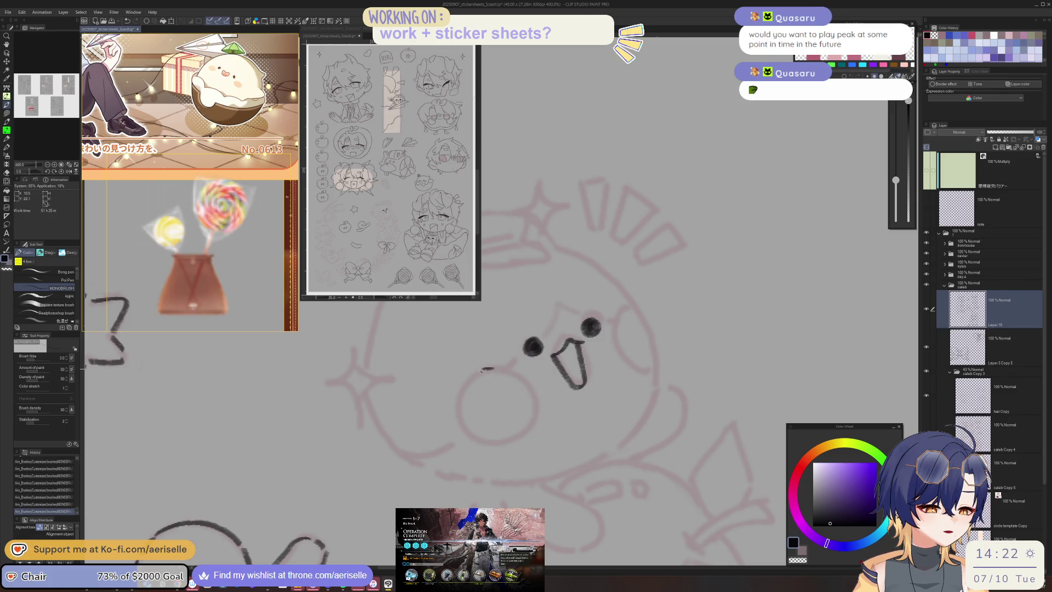
{"action": "left_click_drag", "start_coordinate": [484, 369], "coordinate": [466, 432]}
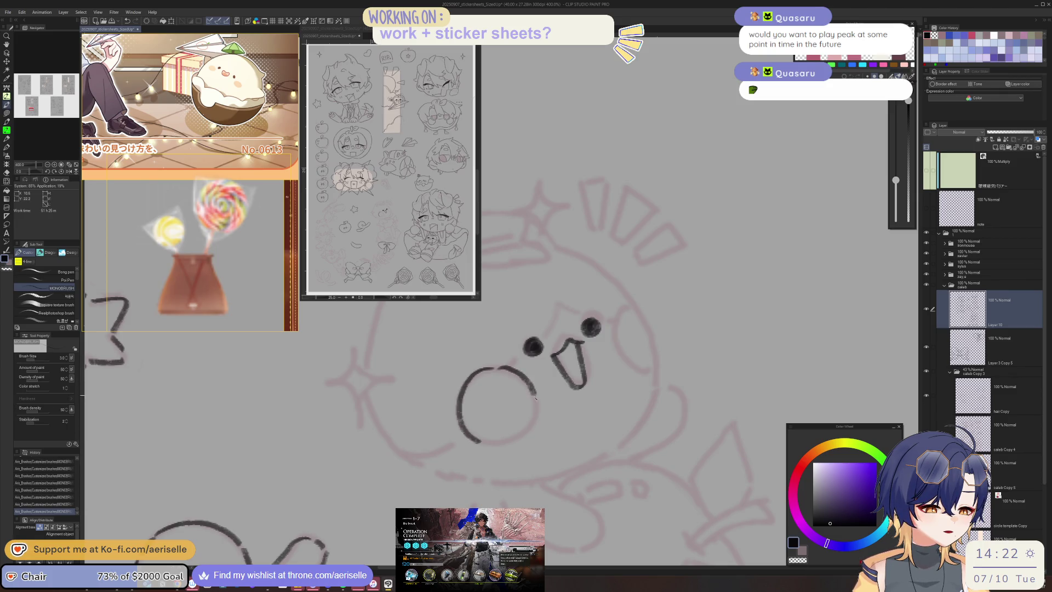
- Ink four burst marks above the chick's head
{"action": "mouse_move", "coordinate": [536, 404]}
{"action": "left_mouse_down"}
{"action": "mouse_move", "coordinate": [576, 409]}
{"action": "mouse_move", "coordinate": [550, 439]}
{"action": "mouse_move", "coordinate": [625, 348]}
{"action": "mouse_move", "coordinate": [630, 408]}
{"action": "mouse_move", "coordinate": [630, 393]}
{"action": "left_mouse_up"}
{"action": "scroll", "coordinate": [741, 491], "scroll_direction": "down", "scroll_amount": 3}
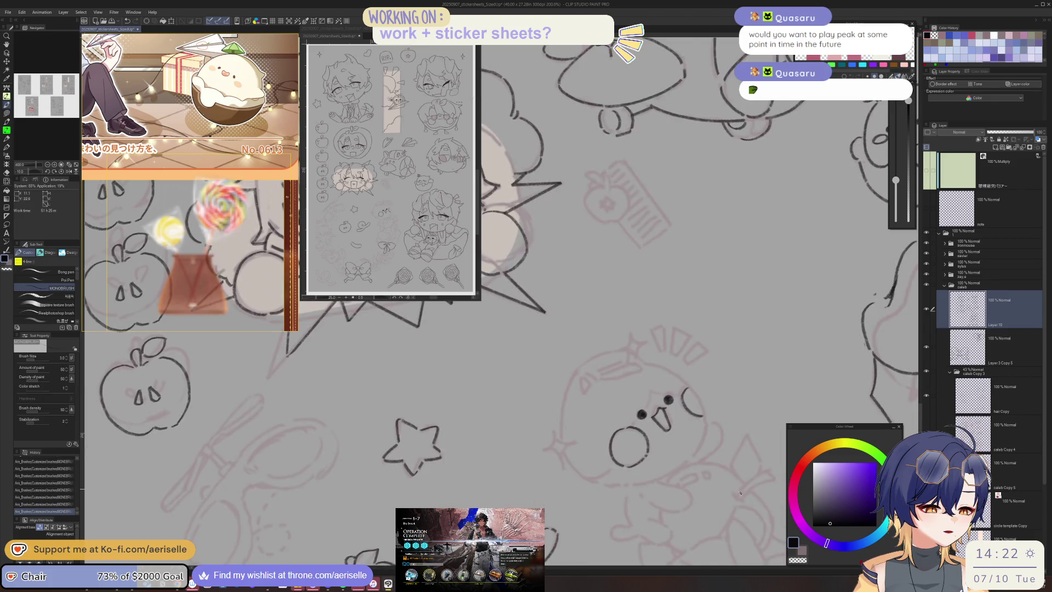
{"action": "scroll", "coordinate": [654, 332], "scroll_direction": "up", "scroll_amount": 3}
{"action": "left_click_drag", "start_coordinate": [652, 328], "coordinate": [665, 371]}
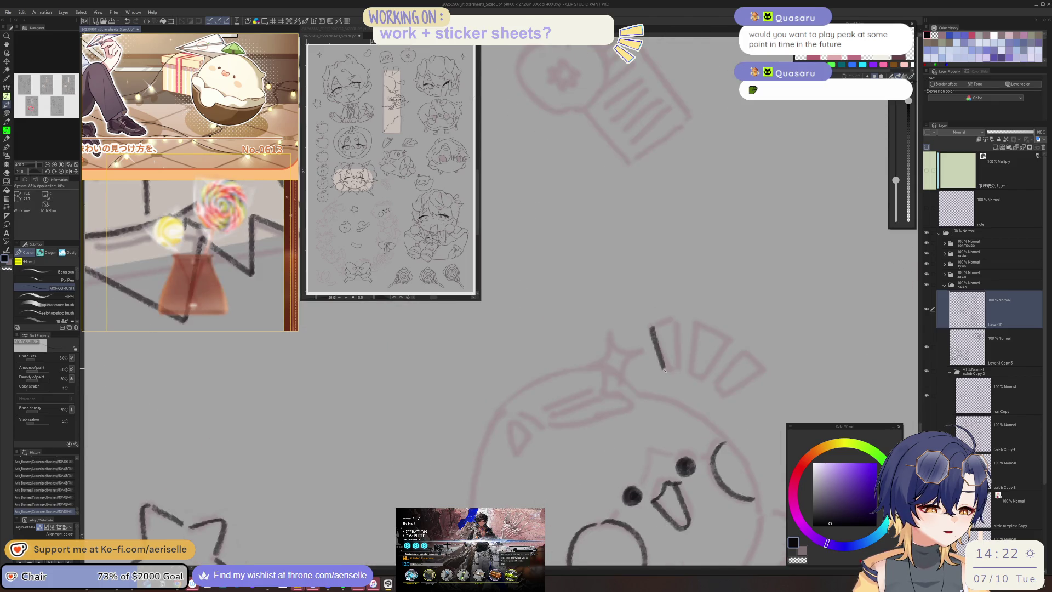
{"action": "mouse_move", "coordinate": [654, 327]}
{"action": "left_mouse_down"}
{"action": "mouse_move", "coordinate": [675, 324]}
{"action": "mouse_move", "coordinate": [677, 368]}
{"action": "left_mouse_up"}
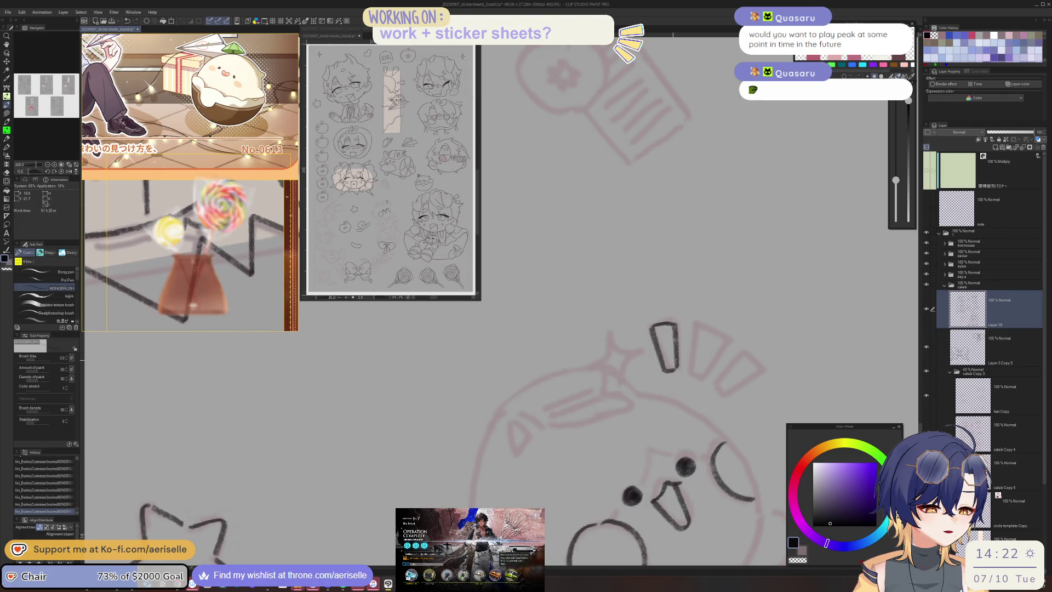
{"action": "mouse_move", "coordinate": [698, 331]}
{"action": "left_mouse_down"}
{"action": "mouse_move", "coordinate": [689, 371]}
{"action": "mouse_move", "coordinate": [705, 205]}
{"action": "mouse_move", "coordinate": [709, 250]}
{"action": "left_mouse_up"}
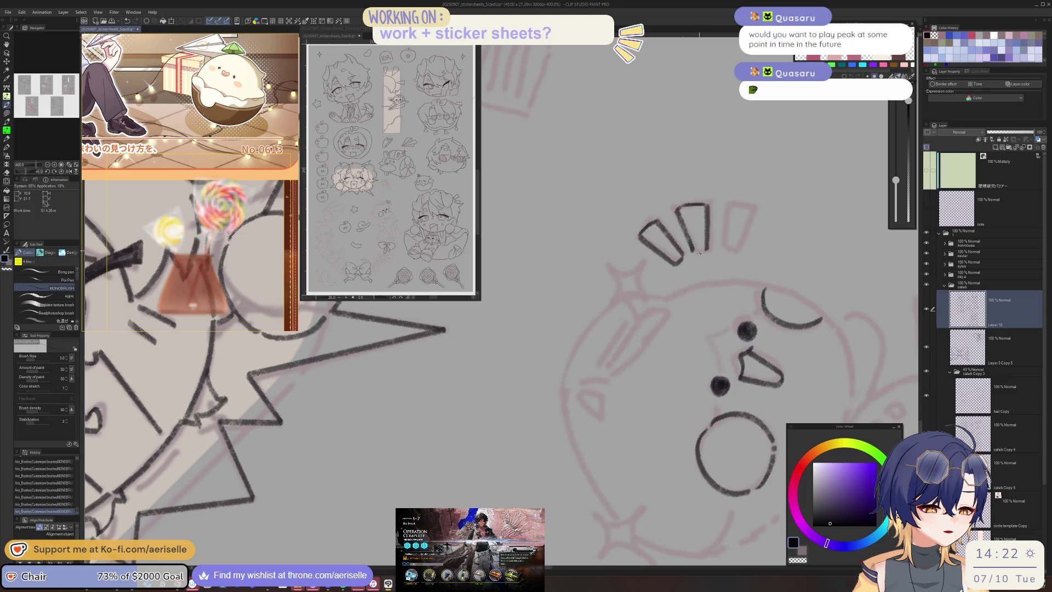
{"action": "left_click_drag", "start_coordinate": [726, 207], "coordinate": [720, 250]}
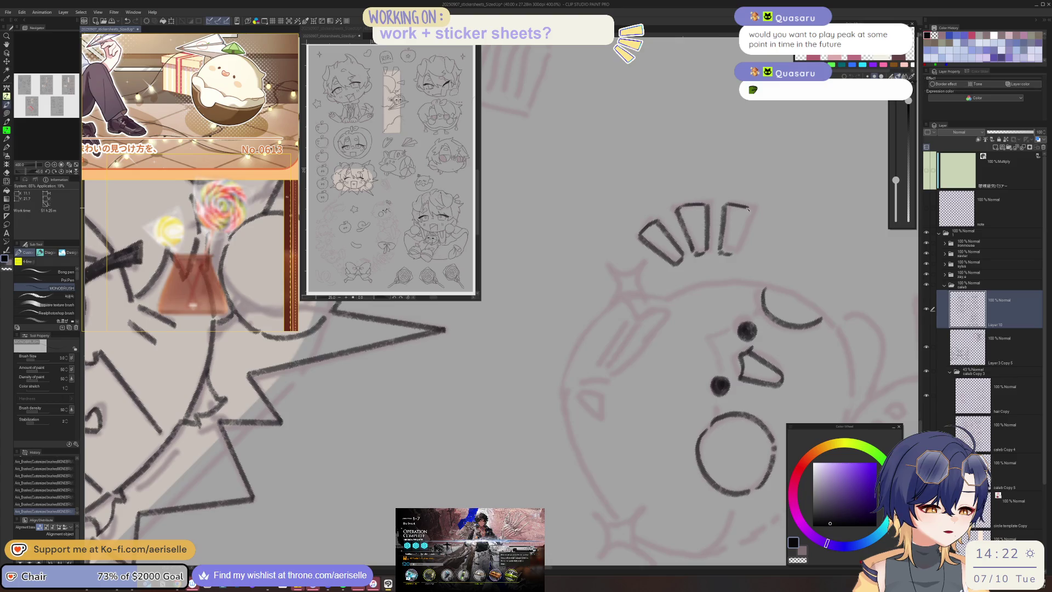
{"action": "left_click_drag", "start_coordinate": [750, 217], "coordinate": [735, 256]}
- Ink the two small sparkles beside the chick's head
{"action": "left_click_drag", "start_coordinate": [610, 332], "coordinate": [621, 384]}
{"action": "left_click_drag", "start_coordinate": [613, 337], "coordinate": [636, 355]}
{"action": "scroll", "coordinate": [627, 359], "scroll_direction": "down", "scroll_amount": 2}
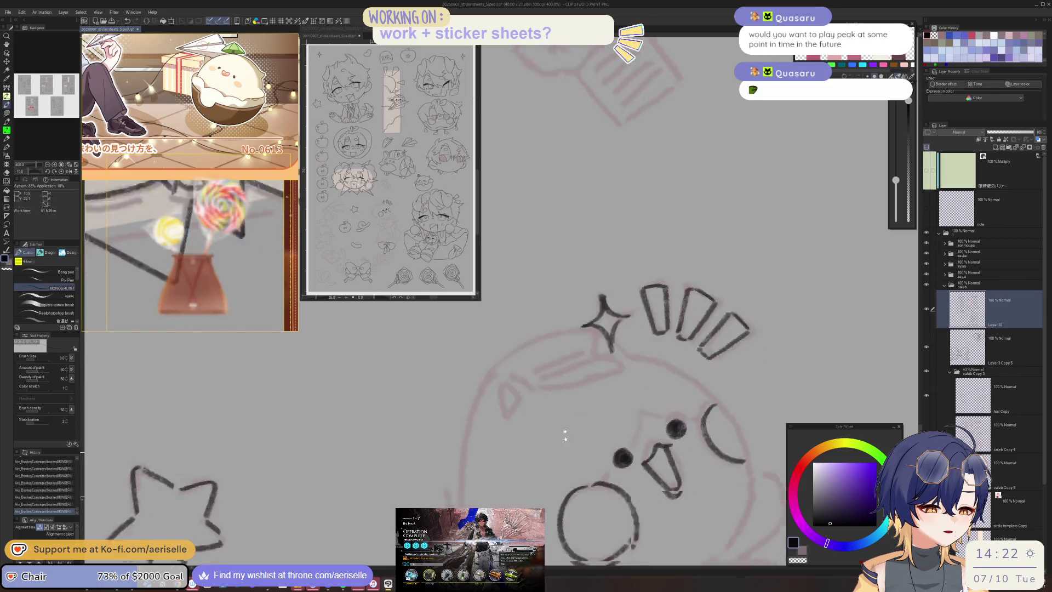
{"action": "scroll", "coordinate": [564, 442], "scroll_direction": "down", "scroll_amount": 3}
{"action": "mouse_move", "coordinate": [461, 393]}
{"action": "left_mouse_down"}
{"action": "mouse_move", "coordinate": [436, 432]}
{"action": "mouse_move", "coordinate": [475, 458]}
{"action": "left_mouse_up"}
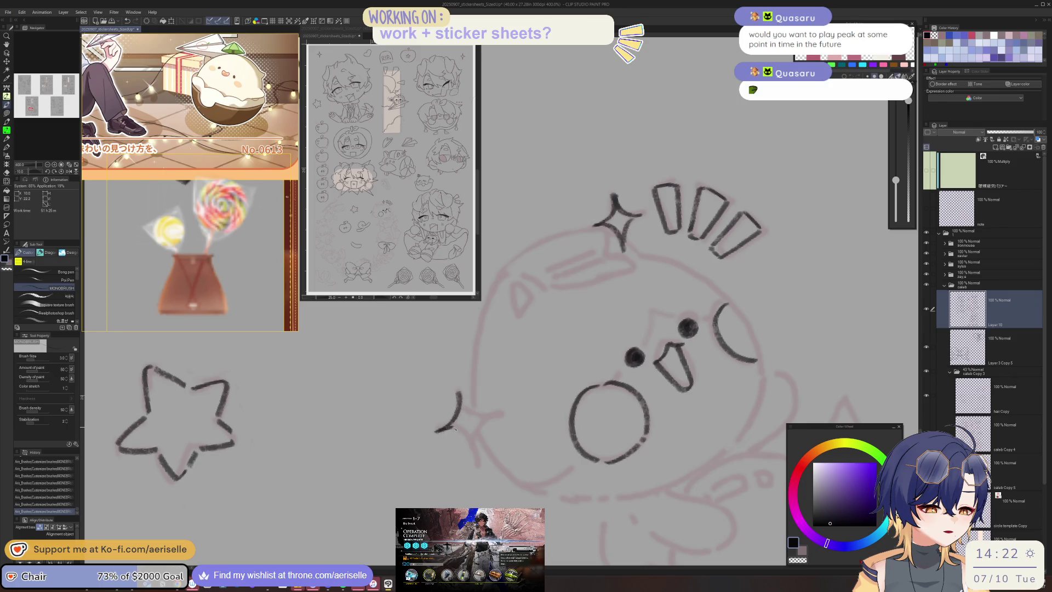
{"action": "left_click_drag", "start_coordinate": [460, 391], "coordinate": [491, 415]}
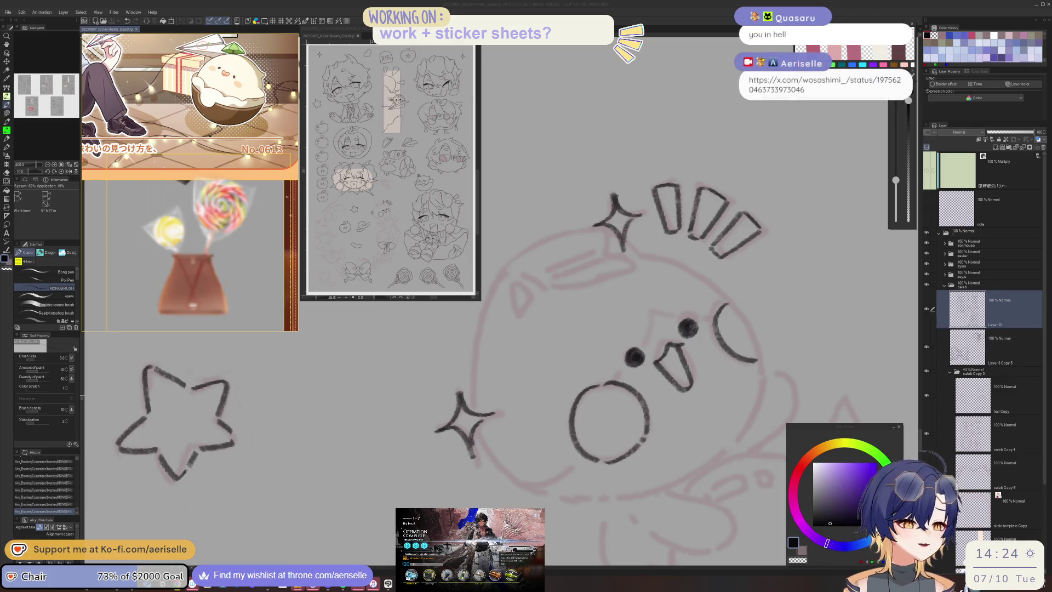
- Ink the chick's small ear triangle over the red sketch
{"action": "left_click", "coordinate": [955, 289]}
{"action": "mouse_move", "coordinate": [478, 384]}
{"action": "left_mouse_down"}
{"action": "mouse_move", "coordinate": [411, 410]}
{"action": "mouse_move", "coordinate": [452, 507]}
{"action": "mouse_move", "coordinate": [545, 265]}
{"action": "mouse_move", "coordinate": [607, 337]}
{"action": "mouse_move", "coordinate": [513, 321]}
{"action": "mouse_move", "coordinate": [496, 351]}
{"action": "left_mouse_up"}
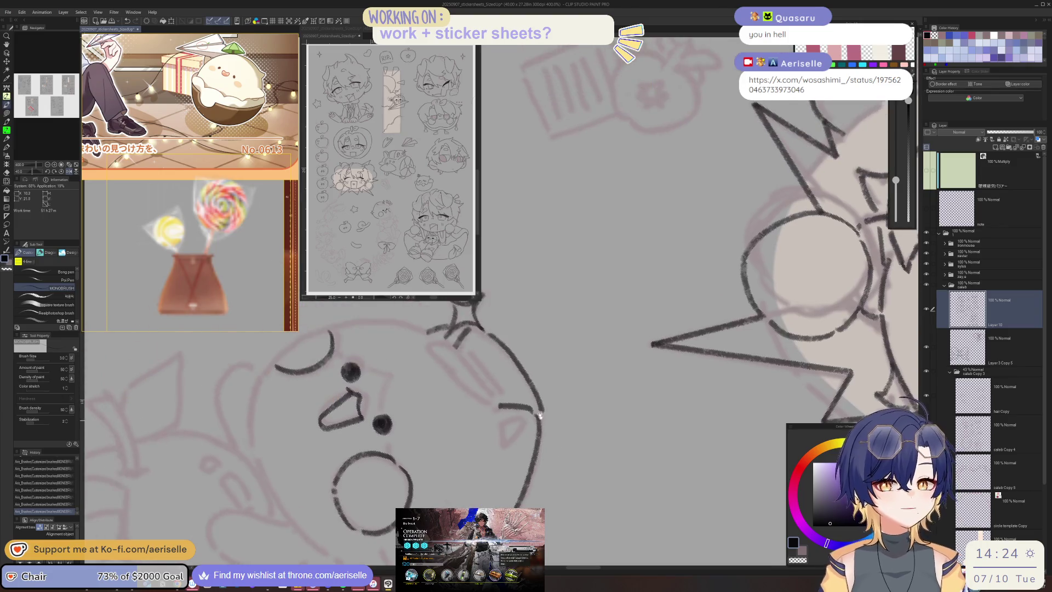
{"action": "mouse_move", "coordinate": [482, 393]}
{"action": "left_mouse_down"}
{"action": "mouse_move", "coordinate": [523, 445]}
{"action": "mouse_move", "coordinate": [504, 403]}
{"action": "mouse_move", "coordinate": [526, 435]}
{"action": "left_mouse_up"}
{"action": "mouse_move", "coordinate": [526, 436]}
{"action": "left_mouse_down"}
{"action": "mouse_move", "coordinate": [573, 372]}
{"action": "mouse_move", "coordinate": [631, 374]}
{"action": "mouse_move", "coordinate": [667, 351]}
{"action": "mouse_move", "coordinate": [675, 387]}
{"action": "mouse_move", "coordinate": [652, 377]}
{"action": "left_mouse_up"}
{"action": "mouse_move", "coordinate": [525, 393]}
{"action": "left_mouse_down"}
{"action": "mouse_move", "coordinate": [564, 315]}
{"action": "mouse_move", "coordinate": [512, 403]}
{"action": "left_mouse_up"}
- Replace the misdrawn stroke with a new left and lower-left head outline
{"action": "key", "text": "ctrl+z"}
{"action": "mouse_move", "coordinate": [570, 311]}
{"action": "left_mouse_down"}
{"action": "mouse_move", "coordinate": [514, 383]}
{"action": "mouse_move", "coordinate": [540, 501]}
{"action": "left_mouse_up"}
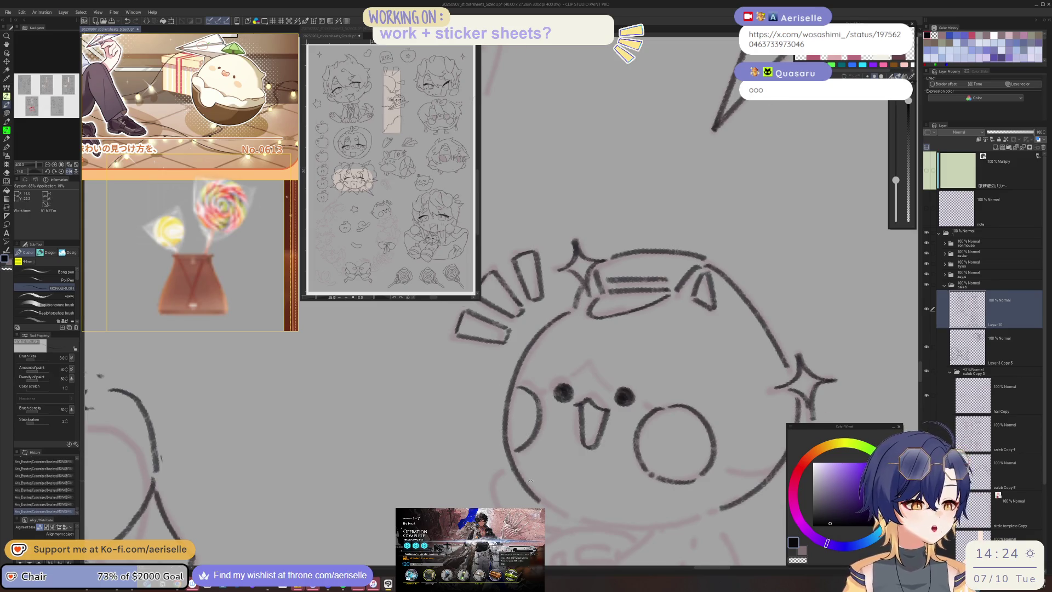
{"action": "key", "text": "asciicircum"}
{"action": "key", "text": "asciicircum"}
{"action": "mouse_move", "coordinate": [416, 449]}
{"action": "left_mouse_down"}
{"action": "mouse_move", "coordinate": [466, 384]}
{"action": "mouse_move", "coordinate": [444, 429]}
{"action": "mouse_move", "coordinate": [479, 462]}
{"action": "left_mouse_up"}
{"action": "left_click_drag", "start_coordinate": [770, 476], "coordinate": [656, 350]}
{"action": "key", "text": "asciicircum"}
{"action": "key", "text": "asciicircum"}
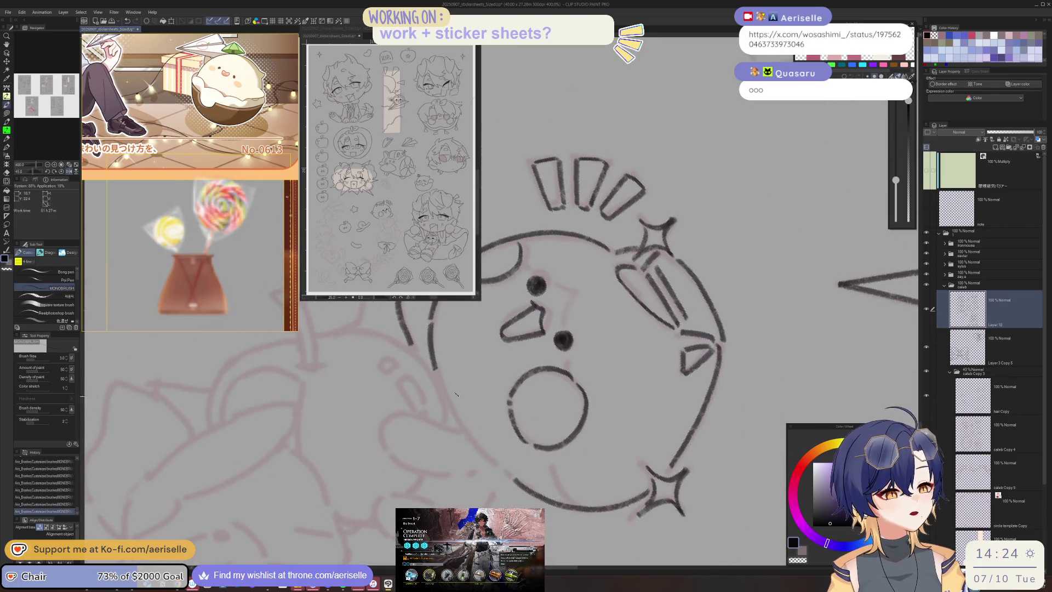
{"action": "mouse_move", "coordinate": [440, 380]}
{"action": "left_mouse_down"}
{"action": "mouse_move", "coordinate": [466, 432]}
{"action": "mouse_move", "coordinate": [607, 387]}
{"action": "left_mouse_up"}
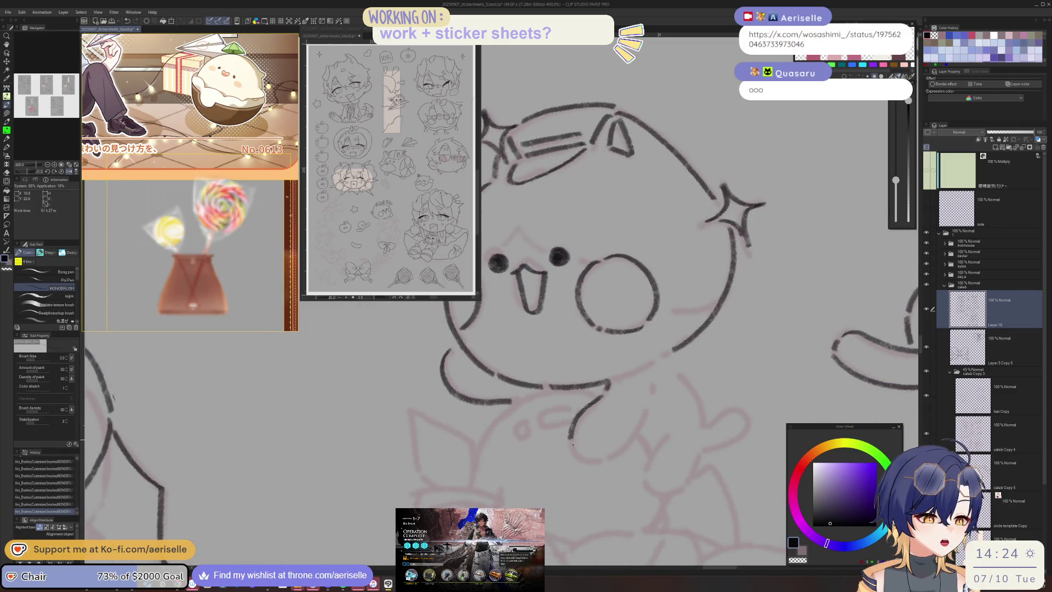
- Ink the chick's little foot, checking the drawing mirrored and undoing a misplaced stroke
{"action": "left_click_drag", "start_coordinate": [574, 446], "coordinate": [583, 436]}
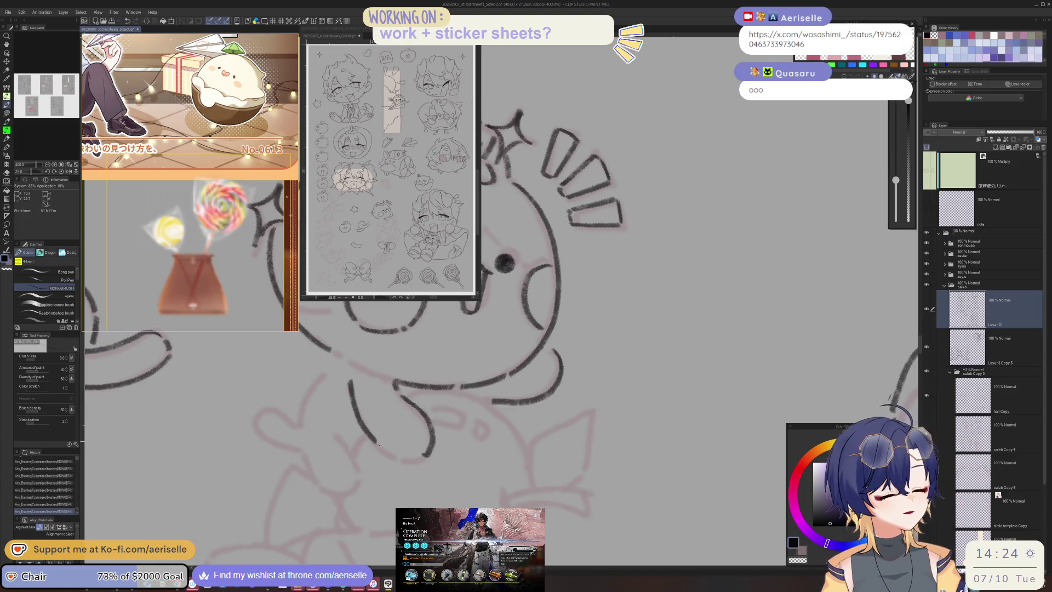
{"action": "mouse_move", "coordinate": [411, 460]}
{"action": "left_mouse_down"}
{"action": "mouse_move", "coordinate": [510, 408]}
{"action": "mouse_move", "coordinate": [559, 470]}
{"action": "mouse_move", "coordinate": [394, 455]}
{"action": "mouse_move", "coordinate": [420, 507]}
{"action": "left_mouse_up"}
{"action": "key", "text": "h"}
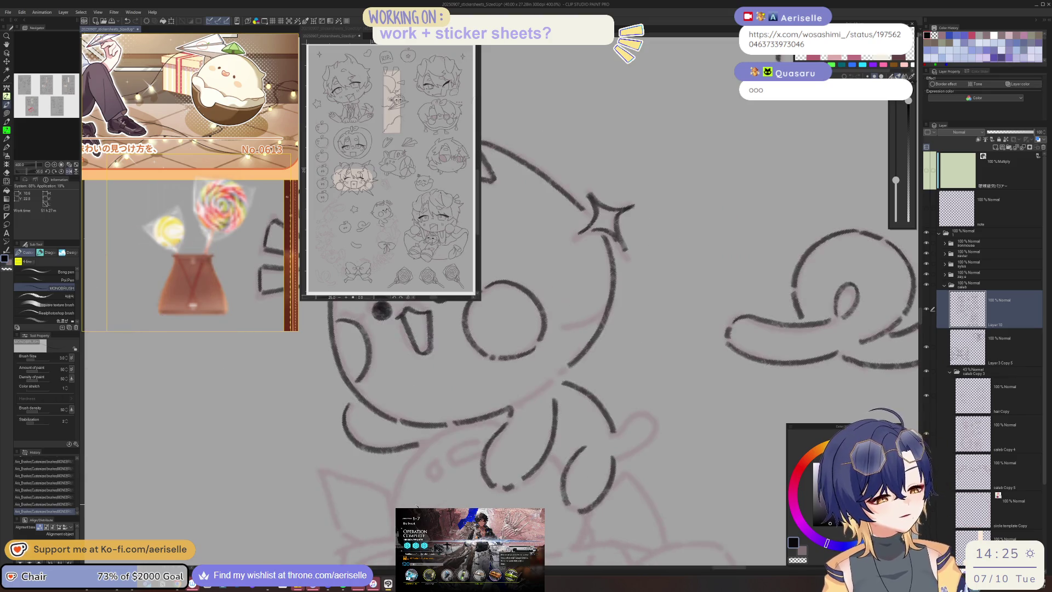
{"action": "key", "text": "h"}
{"action": "mouse_move", "coordinate": [625, 421]}
{"action": "left_mouse_down"}
{"action": "mouse_move", "coordinate": [416, 452]}
{"action": "mouse_move", "coordinate": [412, 476]}
{"action": "left_mouse_up"}
{"action": "key", "text": "h"}
{"action": "mouse_move", "coordinate": [712, 473]}
{"action": "left_mouse_down"}
{"action": "mouse_move", "coordinate": [623, 339]}
{"action": "mouse_move", "coordinate": [594, 364]}
{"action": "mouse_move", "coordinate": [581, 444]}
{"action": "left_mouse_up"}
{"action": "key", "text": "ctrl+z"}
{"action": "mouse_move", "coordinate": [582, 405]}
{"action": "left_mouse_down"}
{"action": "mouse_move", "coordinate": [551, 489]}
{"action": "mouse_move", "coordinate": [629, 377]}
{"action": "left_mouse_up"}
{"action": "mouse_move", "coordinate": [618, 529]}
{"action": "left_mouse_down"}
{"action": "mouse_move", "coordinate": [536, 411]}
{"action": "mouse_move", "coordinate": [559, 408]}
{"action": "mouse_move", "coordinate": [539, 422]}
{"action": "mouse_move", "coordinate": [525, 357]}
{"action": "mouse_move", "coordinate": [571, 292]}
{"action": "mouse_move", "coordinate": [589, 344]}
{"action": "mouse_move", "coordinate": [582, 366]}
{"action": "mouse_move", "coordinate": [552, 383]}
{"action": "mouse_move", "coordinate": [457, 379]}
{"action": "left_mouse_up"}
{"action": "mouse_move", "coordinate": [485, 423]}
{"action": "left_mouse_down"}
{"action": "mouse_move", "coordinate": [471, 455]}
{"action": "mouse_move", "coordinate": [473, 507]}
{"action": "left_mouse_up"}
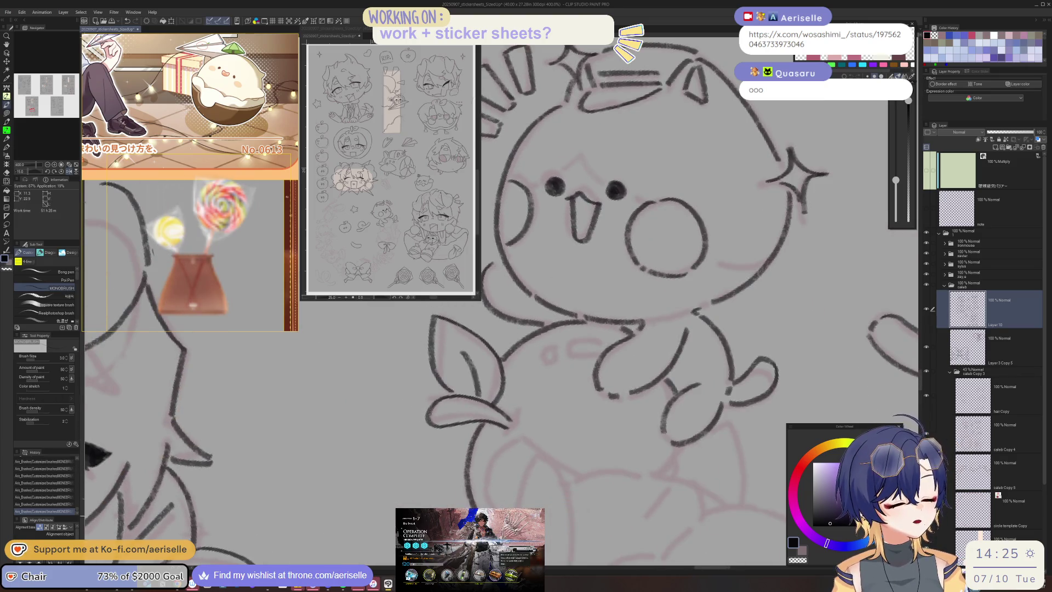
{"action": "key", "text": "ctrl+minus"}
{"action": "key", "text": "ctrl+minus"}
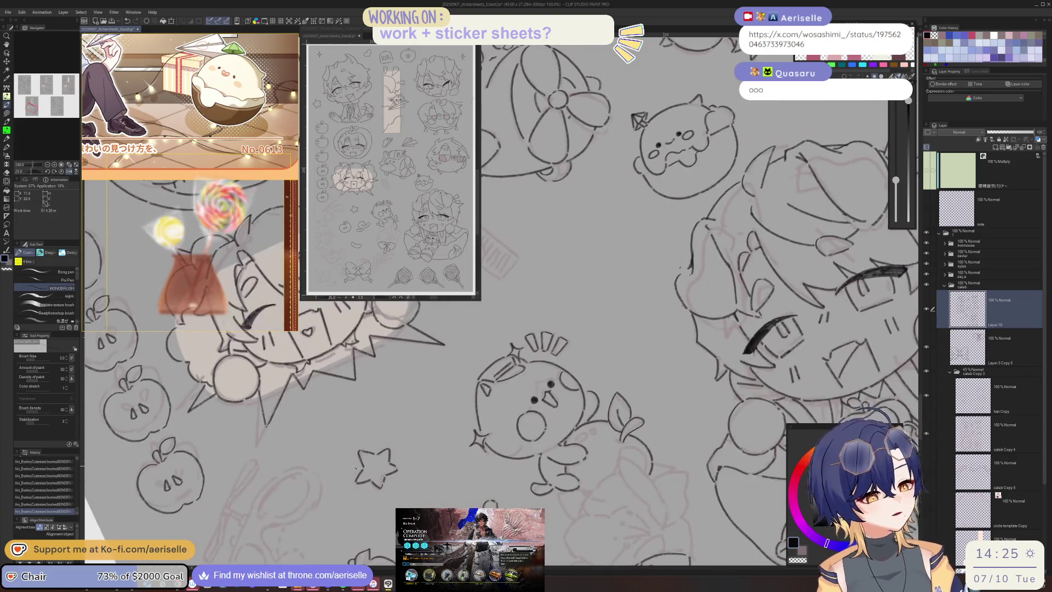
{"action": "left_click_drag", "start_coordinate": [356, 469], "coordinate": [605, 365]}
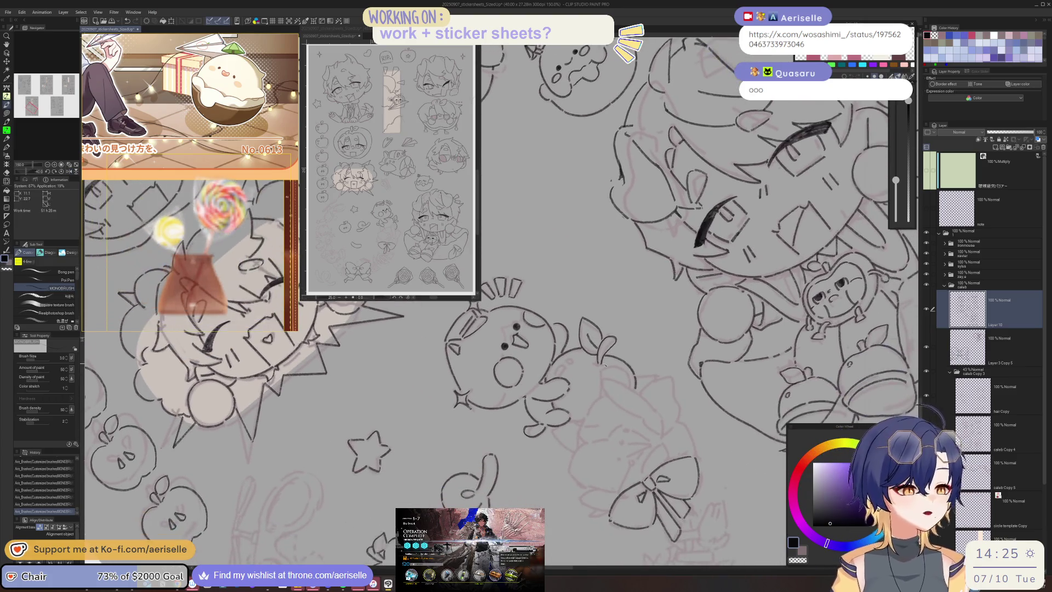
{"action": "scroll", "coordinate": [603, 376], "scroll_direction": "up", "scroll_amount": 1}
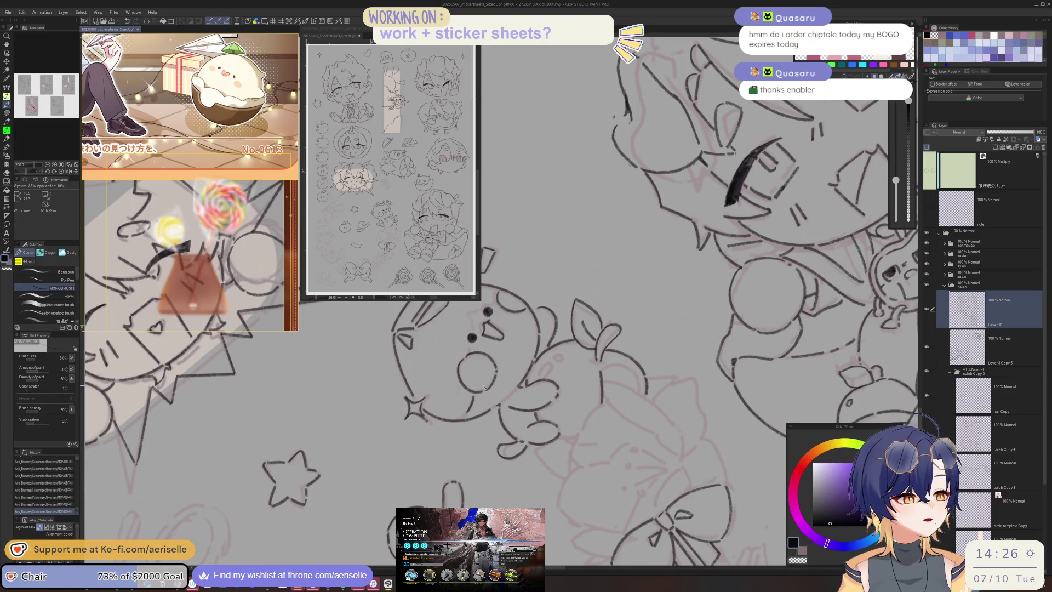
- Check the mirrored view, then ink the apple's outline and stem below the chick
{"action": "key", "text": "h"}
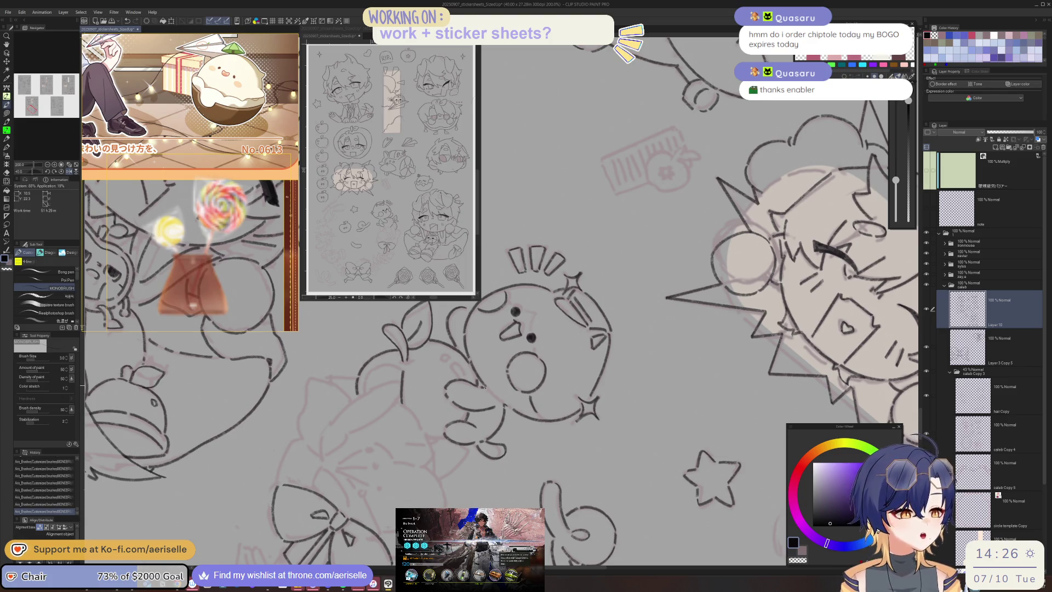
{"action": "scroll", "coordinate": [537, 316], "scroll_direction": "up", "scroll_amount": 3}
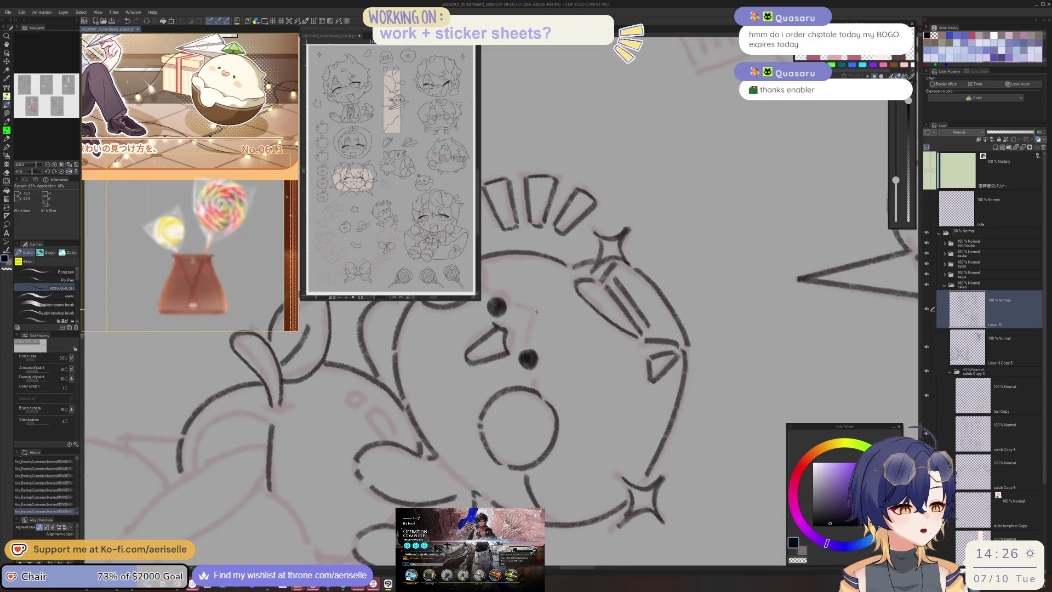
{"action": "key", "text": "h"}
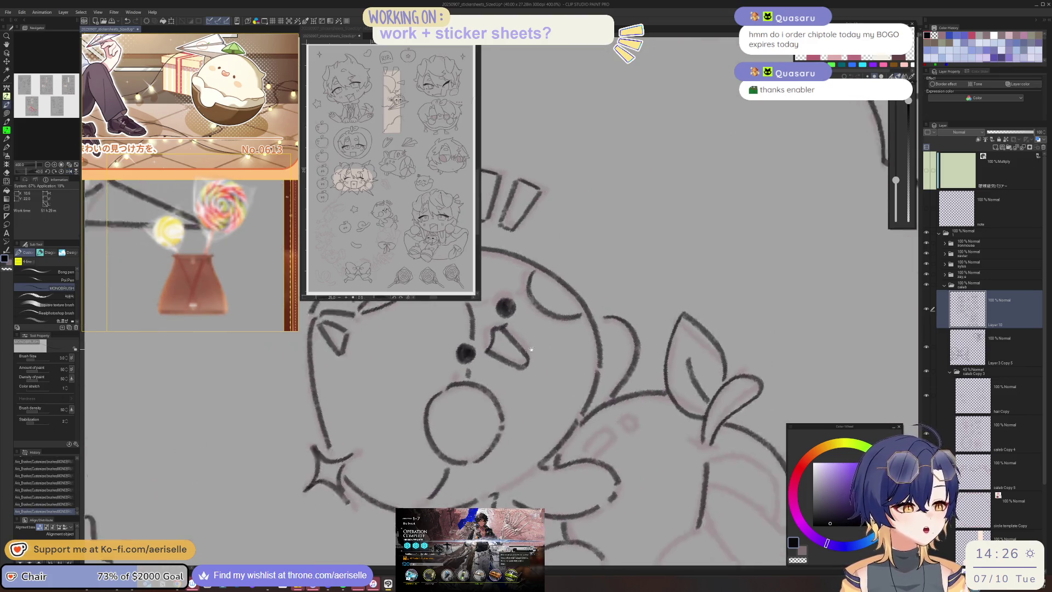
{"action": "left_click_drag", "start_coordinate": [530, 349], "coordinate": [607, 434]}
{"action": "scroll", "coordinate": [554, 364], "scroll_direction": "down", "scroll_amount": 2}
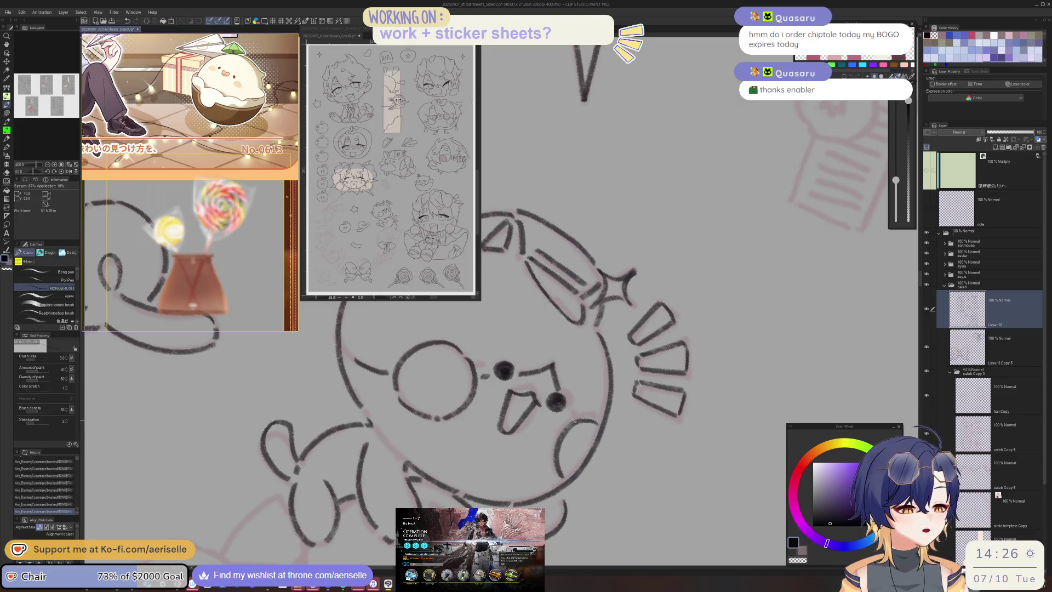
{"action": "scroll", "coordinate": [570, 413], "scroll_direction": "down", "scroll_amount": 1}
{"action": "scroll", "coordinate": [570, 413], "scroll_direction": "down", "scroll_amount": 1}
{"action": "scroll", "coordinate": [699, 415], "scroll_direction": "up", "scroll_amount": 1}
{"action": "scroll", "coordinate": [699, 416], "scroll_direction": "up", "scroll_amount": 1}
{"action": "left_click_drag", "start_coordinate": [587, 418], "coordinate": [597, 248]}
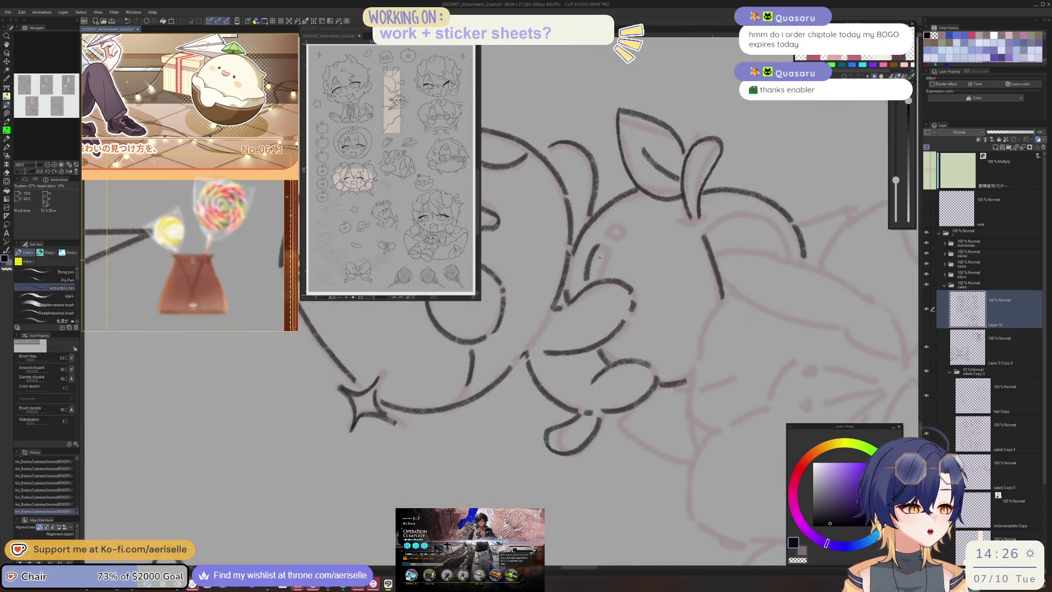
{"action": "left_click_drag", "start_coordinate": [597, 248], "coordinate": [620, 334]}
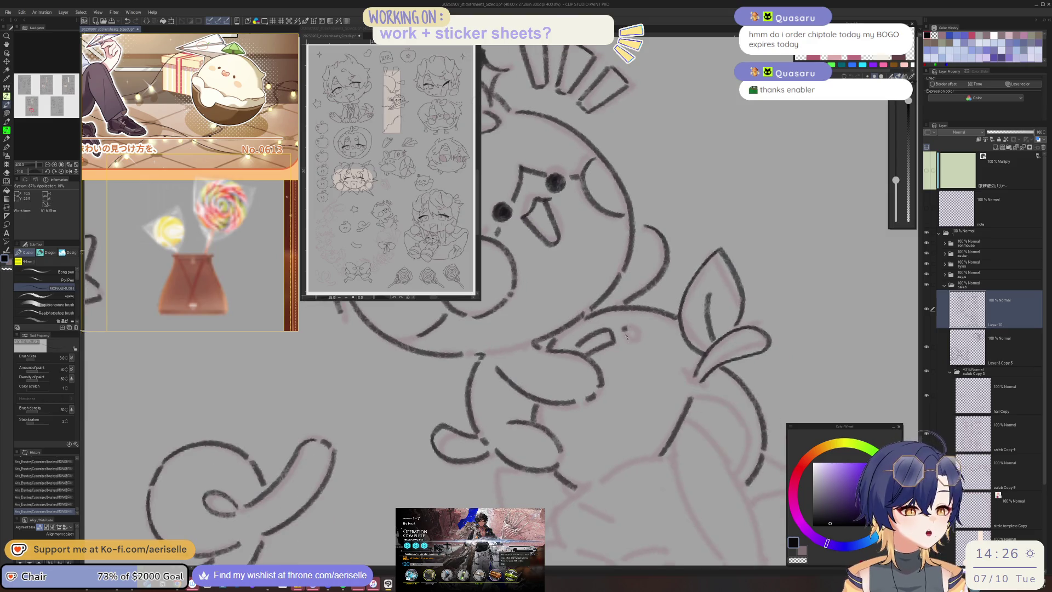
{"action": "scroll", "coordinate": [733, 441], "scroll_direction": "down", "scroll_amount": 3}
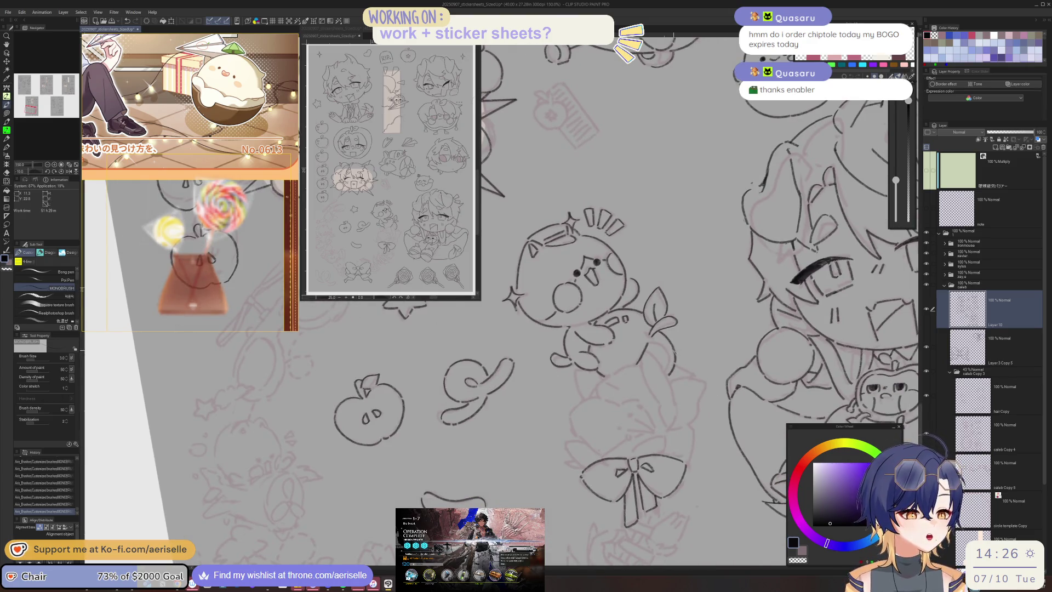
{"action": "left_click_drag", "start_coordinate": [732, 442], "coordinate": [671, 433]}
{"action": "scroll", "coordinate": [671, 433], "scroll_direction": "up", "scroll_amount": 5}
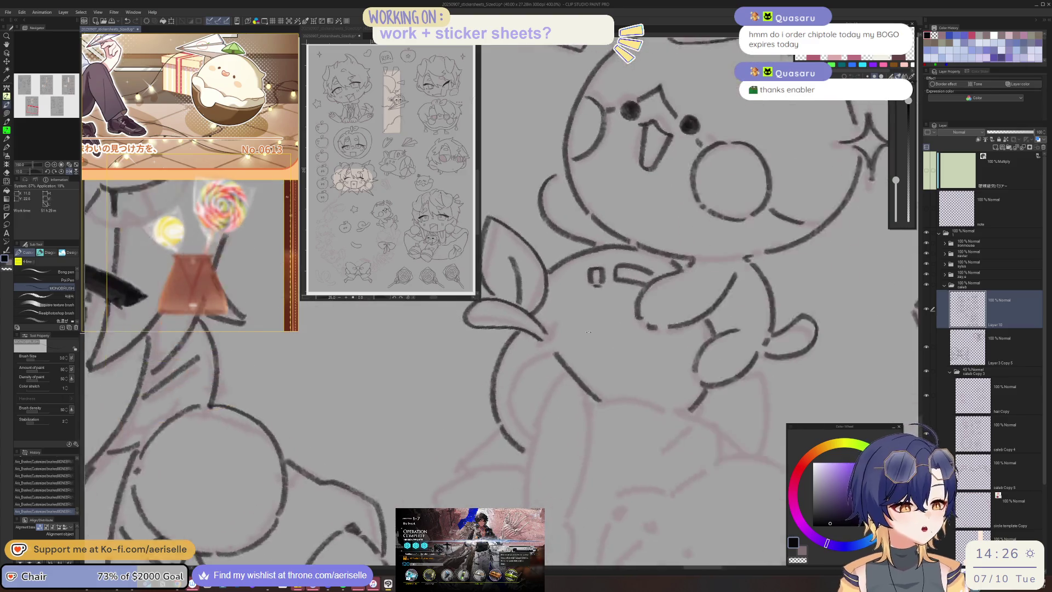
{"action": "mouse_move", "coordinate": [556, 347]}
{"action": "left_mouse_down"}
{"action": "mouse_move", "coordinate": [531, 412]}
{"action": "mouse_move", "coordinate": [550, 437]}
{"action": "left_mouse_up"}
{"action": "mouse_move", "coordinate": [584, 355]}
{"action": "left_mouse_down"}
{"action": "mouse_move", "coordinate": [566, 384]}
{"action": "mouse_move", "coordinate": [573, 519]}
{"action": "left_mouse_up"}
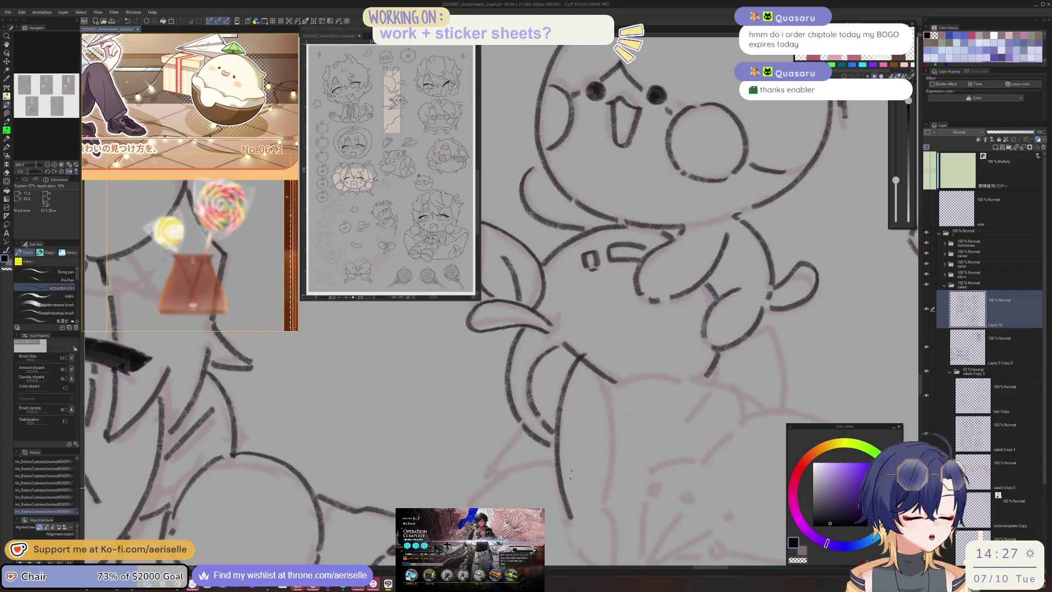
- Erase a small bit of line, then ink the apple's right side and short strokes
{"action": "key", "text": "e"}
{"action": "left_click", "coordinate": [598, 386]}
{"action": "key", "text": "p"}
{"action": "mouse_move", "coordinate": [585, 355]}
{"action": "left_mouse_down"}
{"action": "mouse_move", "coordinate": [613, 459]}
{"action": "mouse_move", "coordinate": [587, 369]}
{"action": "left_mouse_up"}
{"action": "left_click_drag", "start_coordinate": [576, 404], "coordinate": [591, 463]}
{"action": "left_click_drag", "start_coordinate": [545, 429], "coordinate": [596, 477]}
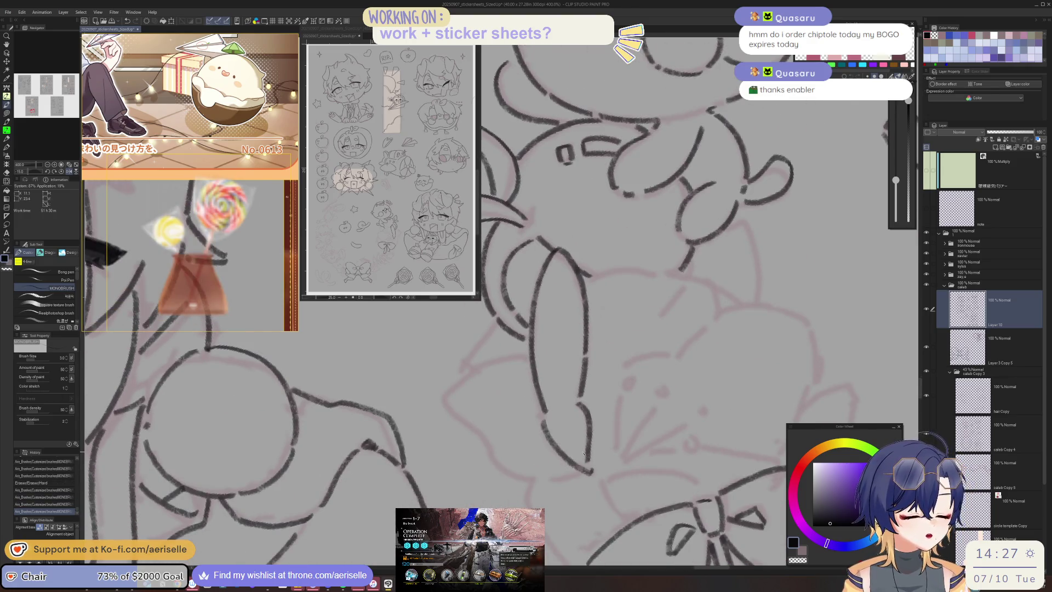
{"action": "left_click_drag", "start_coordinate": [593, 436], "coordinate": [702, 458]}
- Draw small round eyes and a mouth curve on the neighbouring sketch
{"action": "mouse_move", "coordinate": [613, 399]}
{"action": "left_mouse_down"}
{"action": "mouse_move", "coordinate": [578, 410]}
{"action": "mouse_move", "coordinate": [605, 442]}
{"action": "left_mouse_up"}
{"action": "left_click_drag", "start_coordinate": [540, 430], "coordinate": [556, 474]}
{"action": "left_click_drag", "start_coordinate": [621, 422], "coordinate": [621, 479]}
{"action": "scroll", "coordinate": [597, 437], "scroll_direction": "up", "scroll_amount": 4}
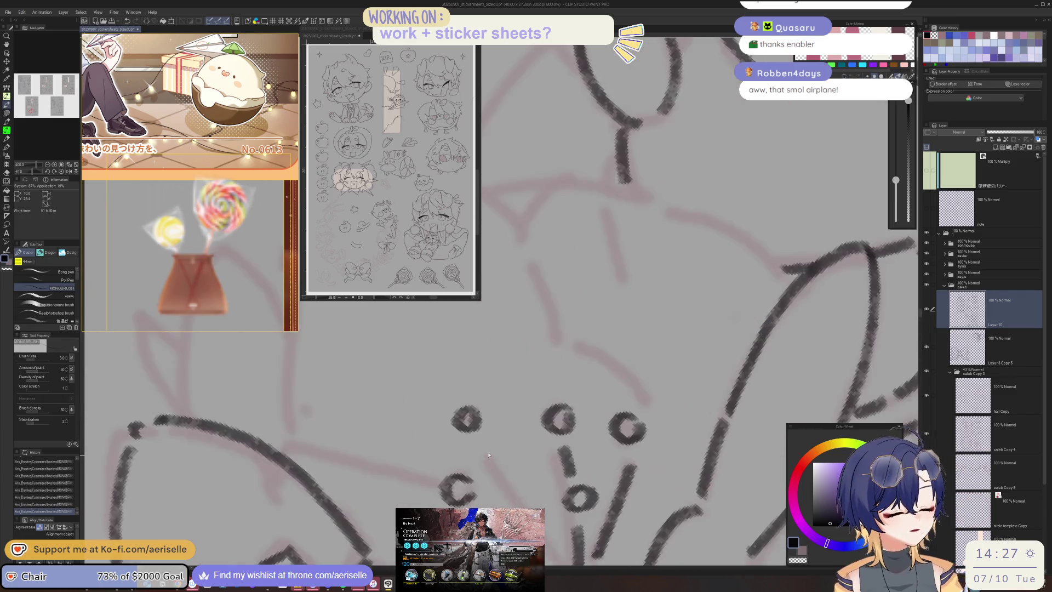
- Ink short curved strokes along the flower's side and left edge
{"action": "scroll", "coordinate": [603, 384], "scroll_direction": "down", "scroll_amount": 5}
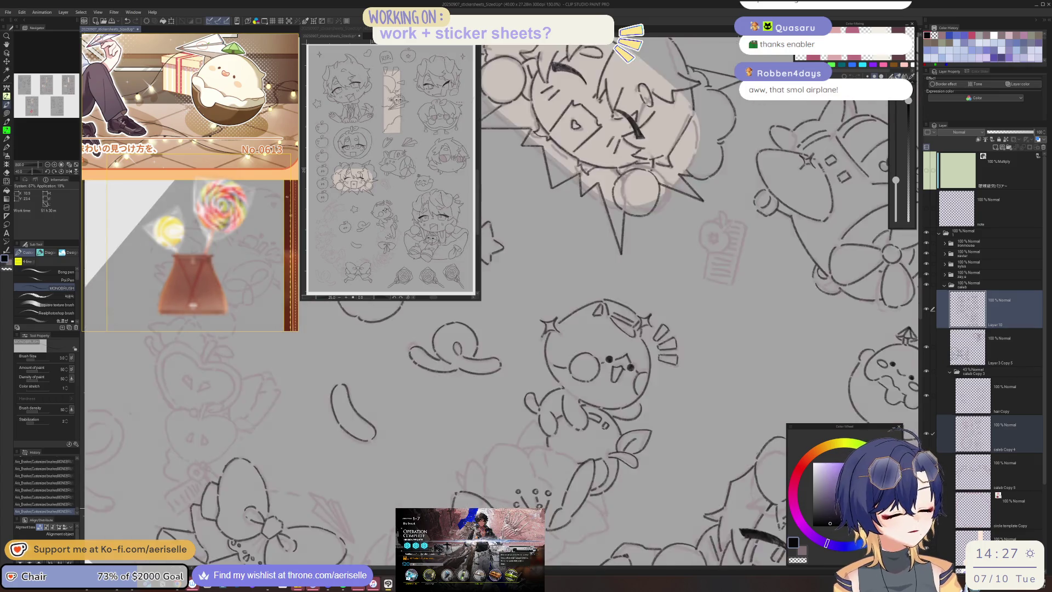
{"action": "scroll", "coordinate": [672, 363], "scroll_direction": "up", "scroll_amount": 2}
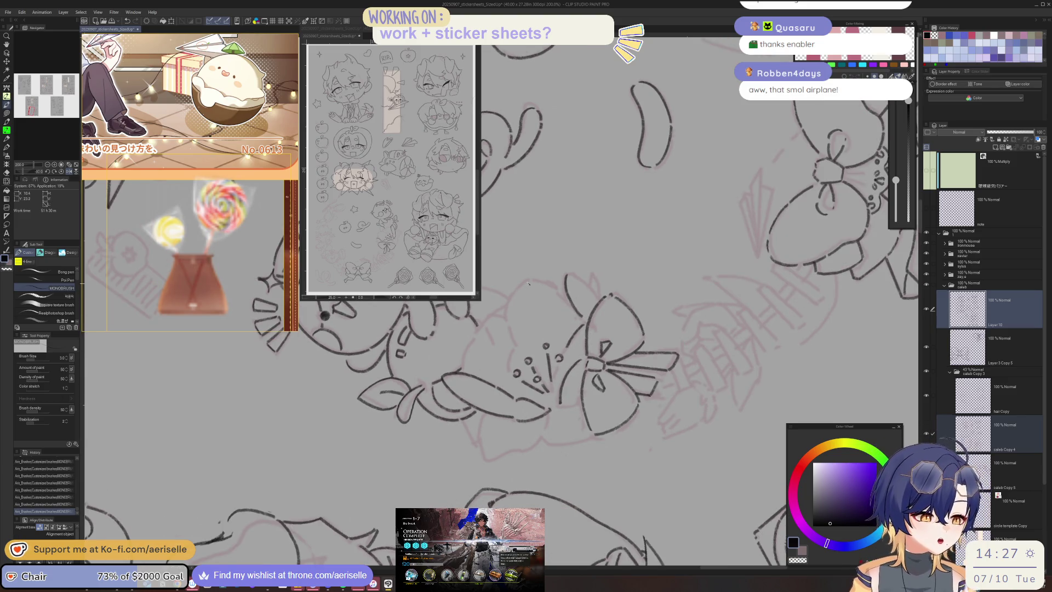
{"action": "mouse_move", "coordinate": [517, 289]}
{"action": "left_mouse_down"}
{"action": "mouse_move", "coordinate": [507, 326]}
{"action": "mouse_move", "coordinate": [519, 349]}
{"action": "left_mouse_up"}
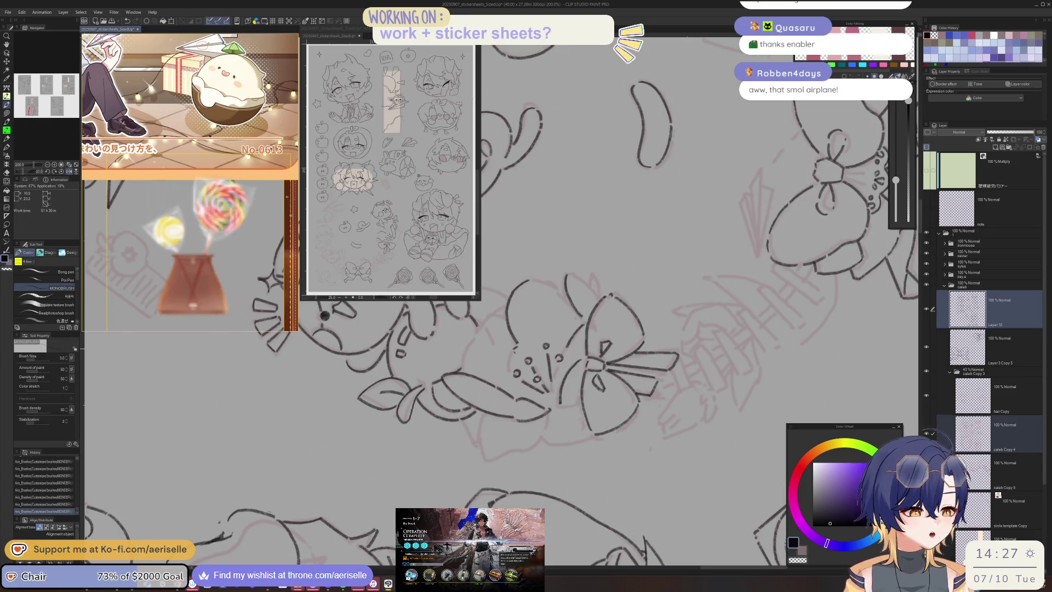
{"action": "key", "text": "minus"}
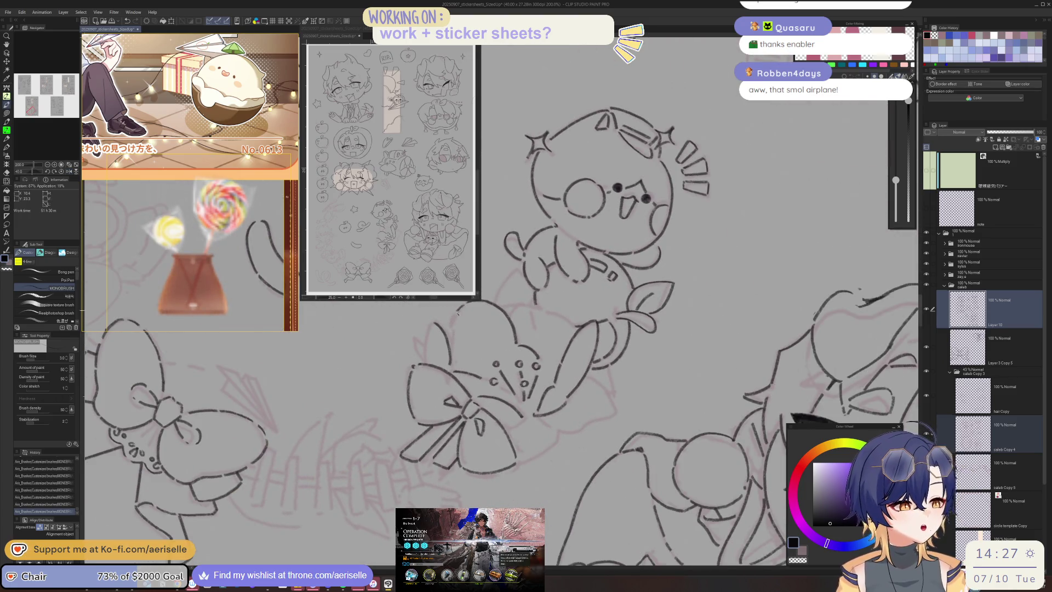
{"action": "key", "text": "minus"}
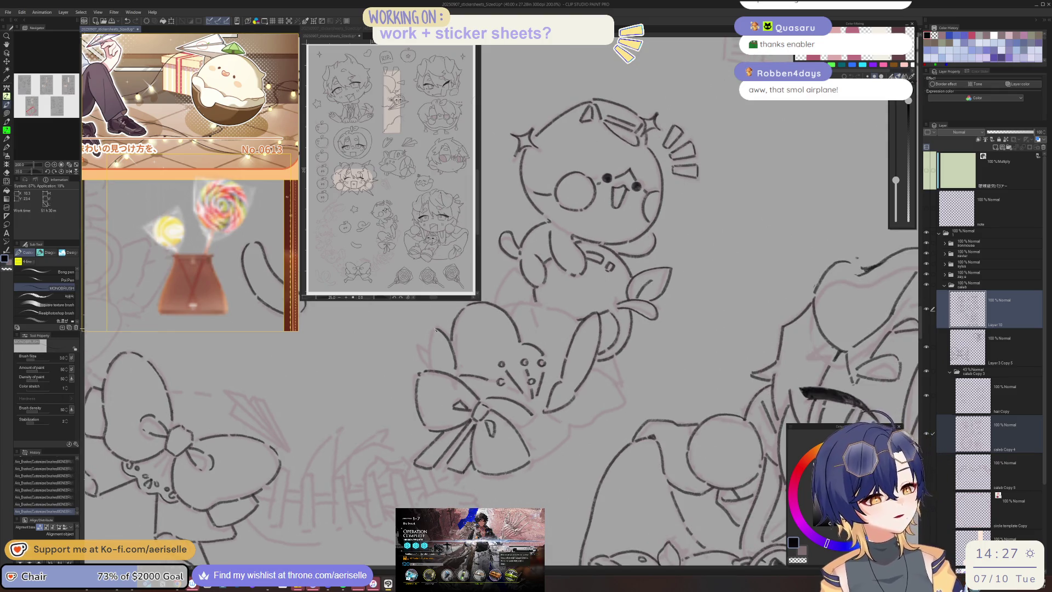
{"action": "left_click_drag", "start_coordinate": [417, 344], "coordinate": [428, 366]}
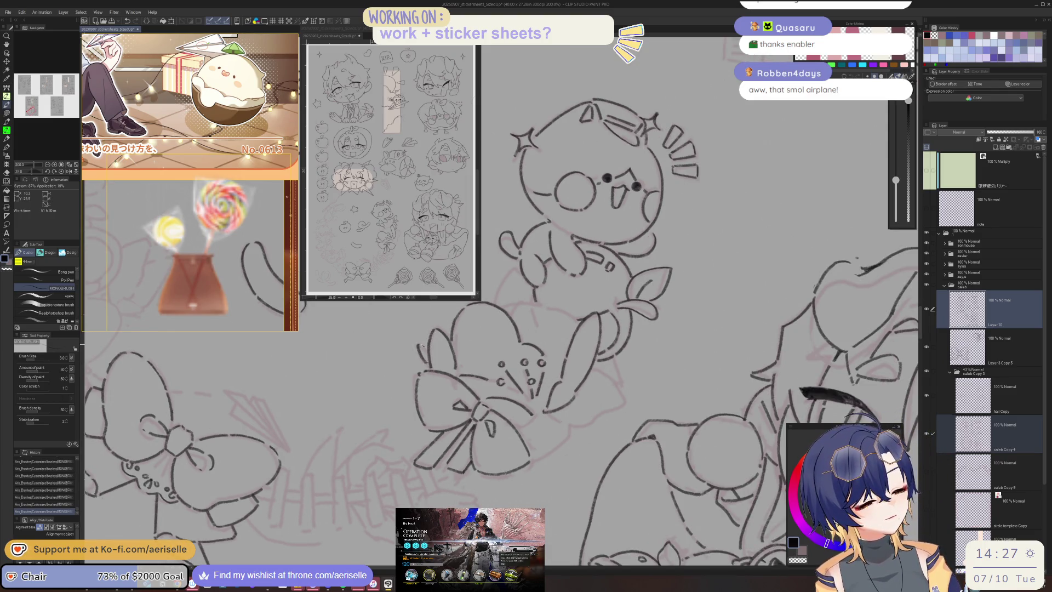
{"action": "key", "text": "minus"}
{"action": "key", "text": "minus"}
{"action": "key", "text": "minus"}
{"action": "key", "text": "minus"}
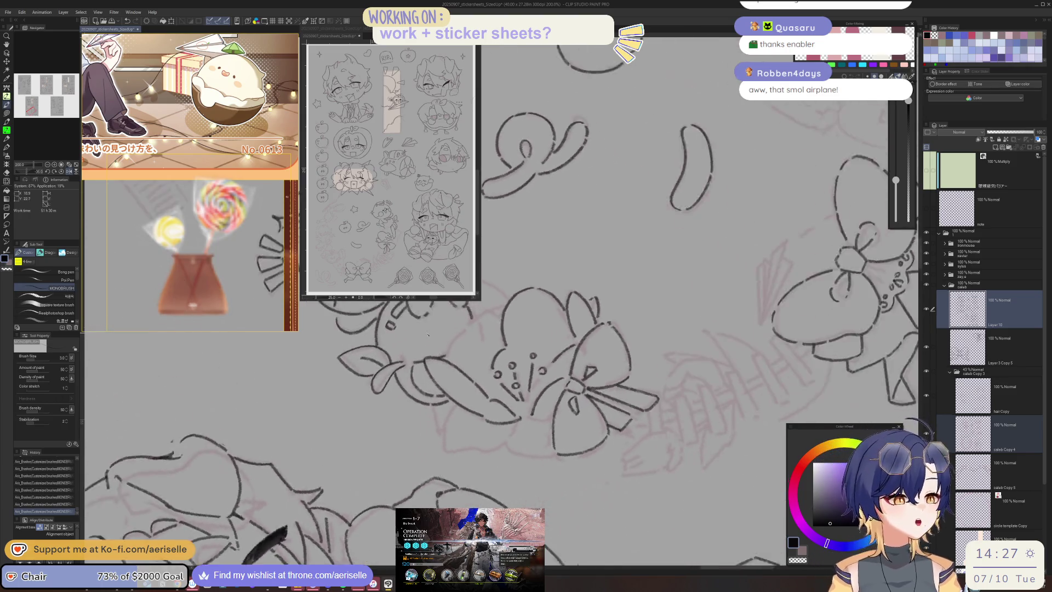
{"action": "key", "text": "minus"}
{"action": "key", "text": "minus"}
{"action": "key", "text": "minus"}
{"action": "key", "text": "minus"}
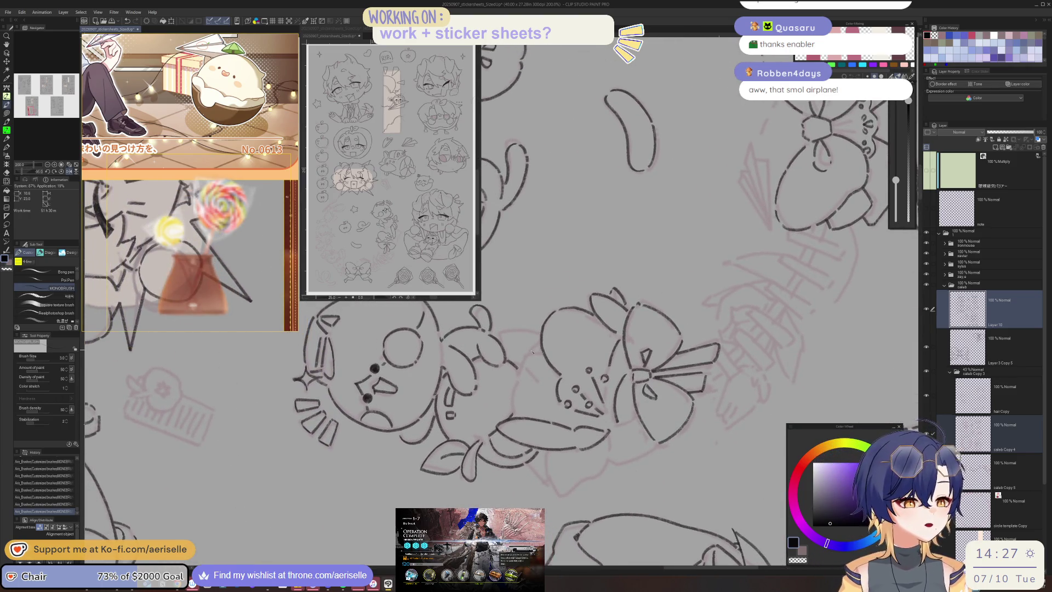
{"action": "mouse_move", "coordinate": [526, 355]}
{"action": "left_mouse_down"}
{"action": "mouse_move", "coordinate": [519, 379]}
{"action": "mouse_move", "coordinate": [537, 381]}
{"action": "mouse_move", "coordinate": [518, 418]}
{"action": "mouse_move", "coordinate": [581, 294]}
{"action": "left_mouse_up"}
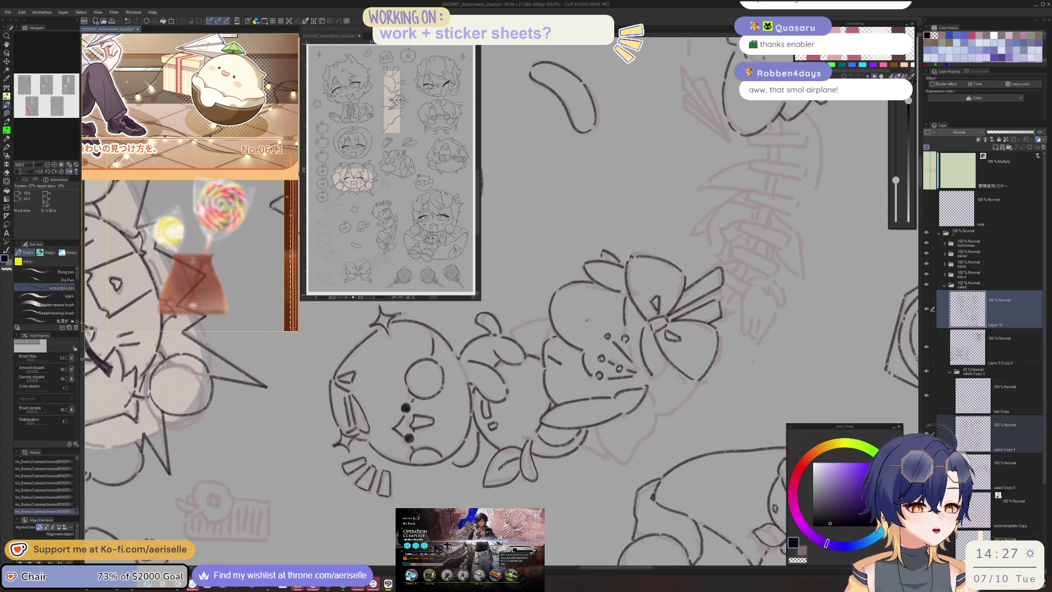
- Turn the canvas through several angles, then reset rotation to show the whole sticker sheet
{"action": "left_click_drag", "start_coordinate": [535, 307], "coordinate": [537, 293]}
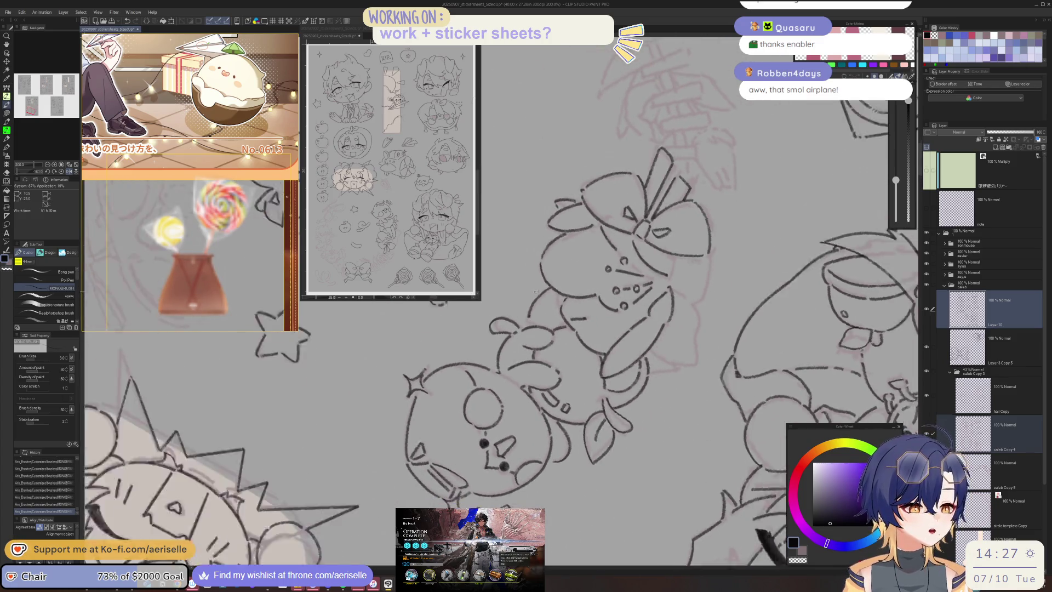
{"action": "left_click_drag", "start_coordinate": [501, 334], "coordinate": [512, 325]}
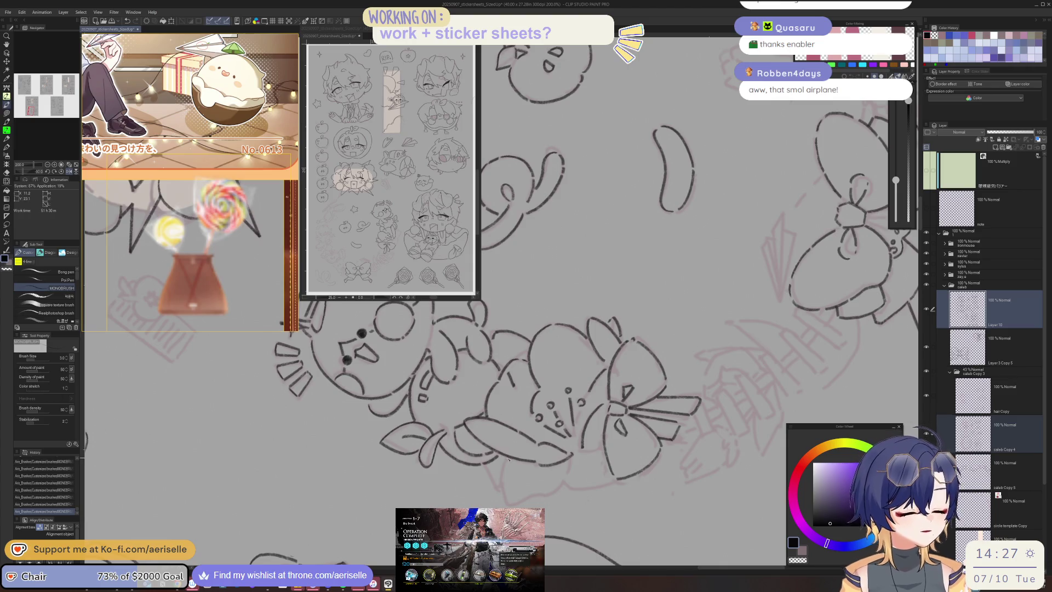
{"action": "mouse_move", "coordinate": [503, 496]}
{"action": "left_mouse_down"}
{"action": "mouse_move", "coordinate": [434, 461]}
{"action": "mouse_move", "coordinate": [660, 420]}
{"action": "left_mouse_up"}
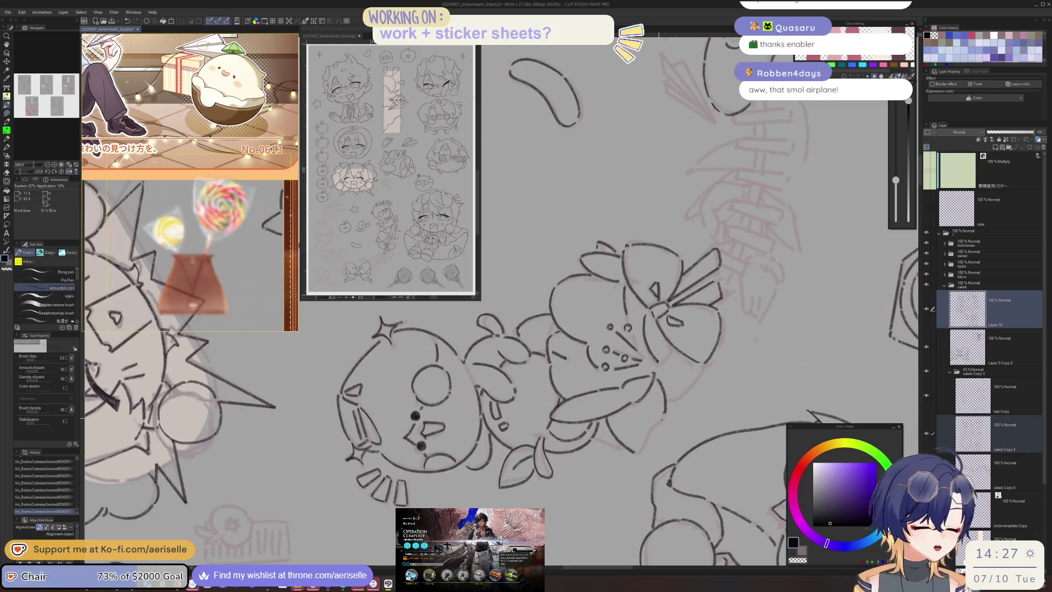
{"action": "left_click_drag", "start_coordinate": [646, 444], "coordinate": [446, 466]}
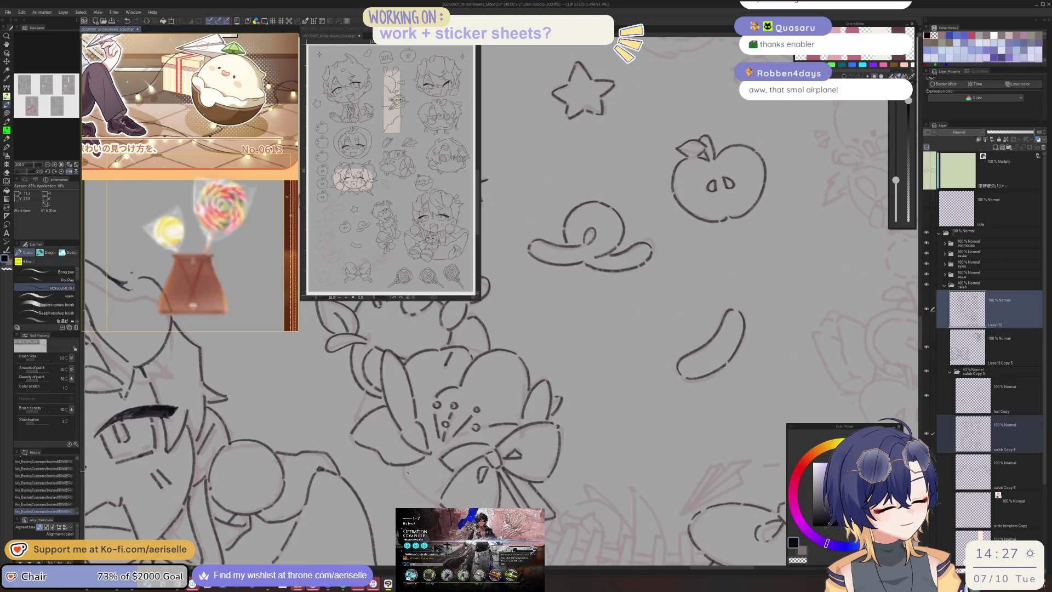
{"action": "left_click_drag", "start_coordinate": [430, 496], "coordinate": [510, 468]}
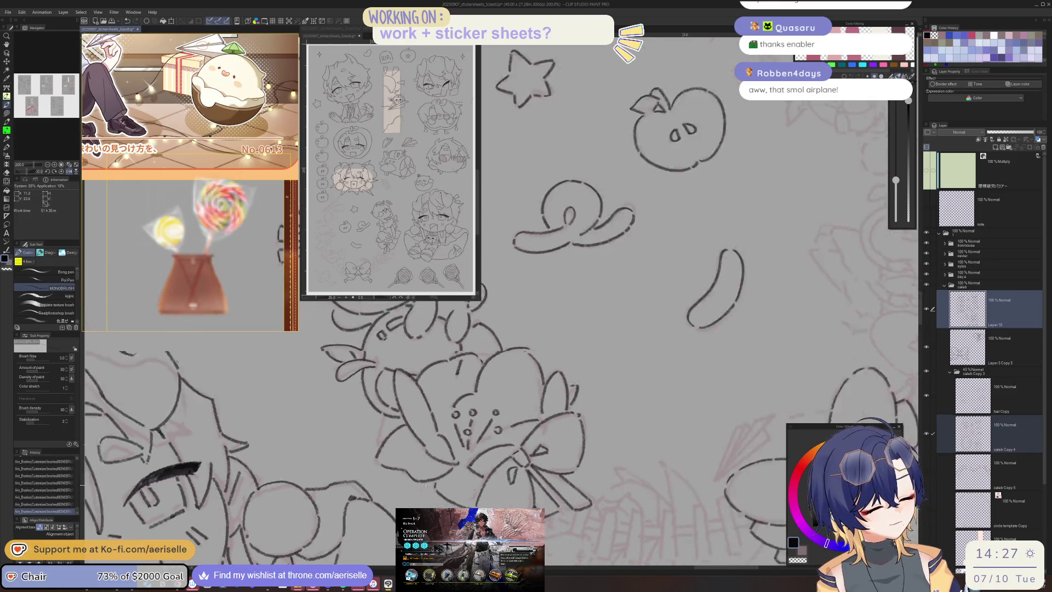
{"action": "key", "text": "ctrl+0"}
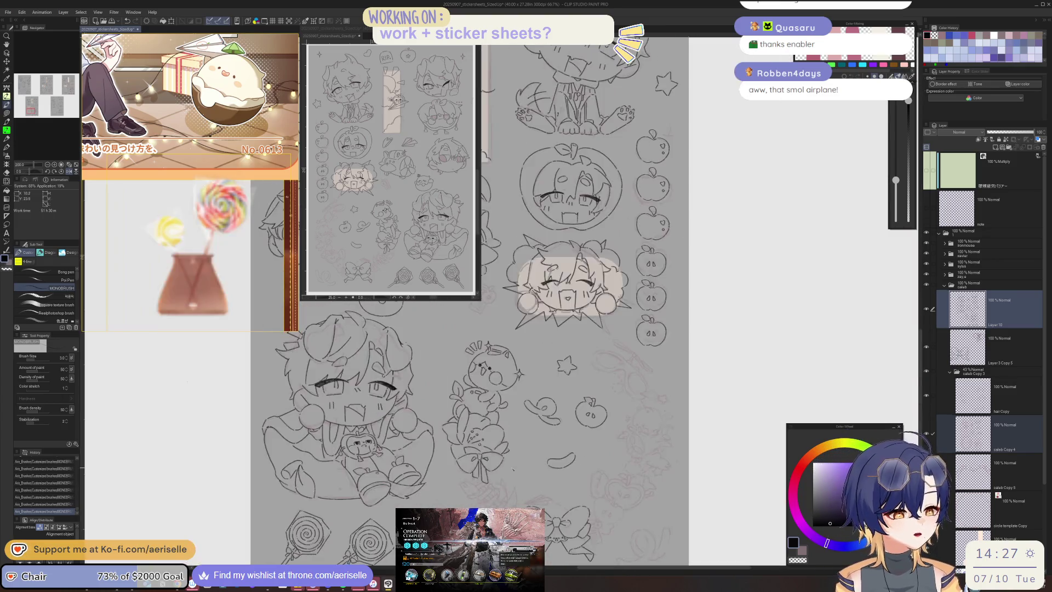
- Pan up to the lollipops and save the sticker sheet with Ctrl+S
{"action": "left_click_drag", "start_coordinate": [618, 522], "coordinate": [673, 417]}
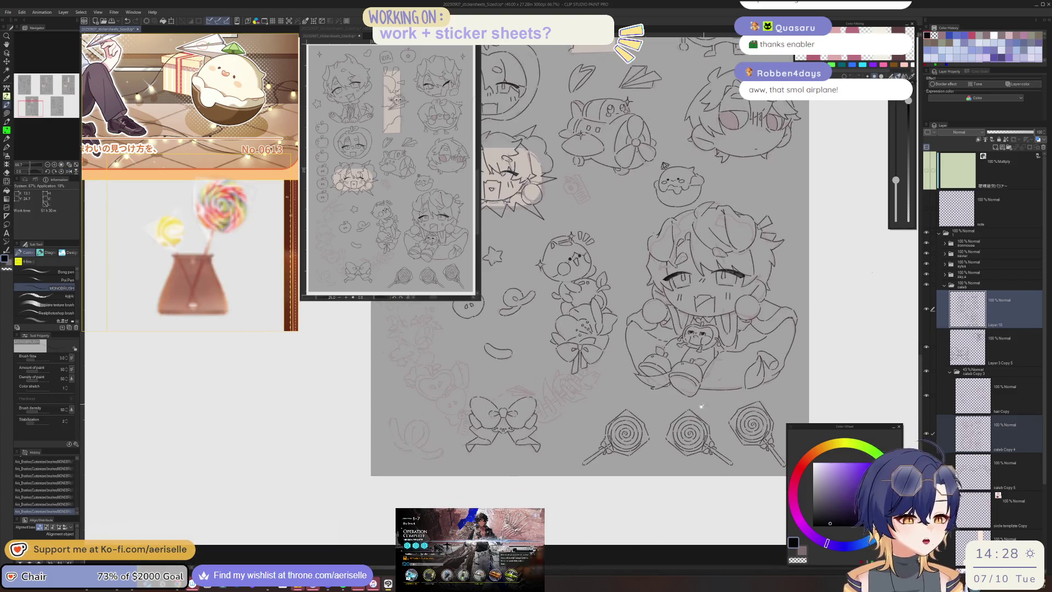
{"action": "key", "text": "ctrl+s"}
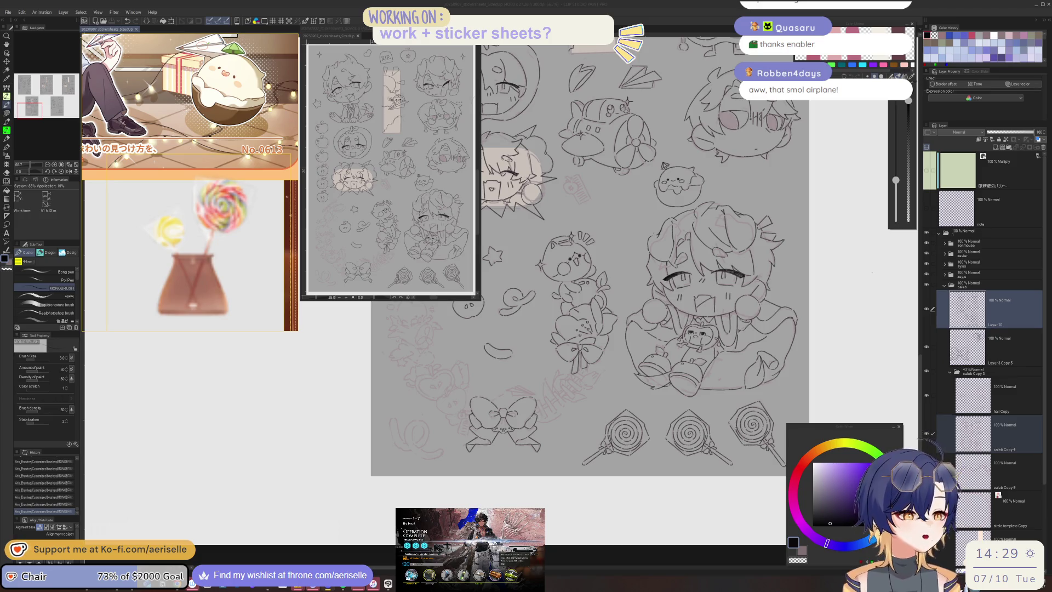
- Ink a row of parallel diagonal comb-tooth strokes beside the lower bow
{"action": "left_click_drag", "start_coordinate": [471, 397], "coordinate": [485, 441]}
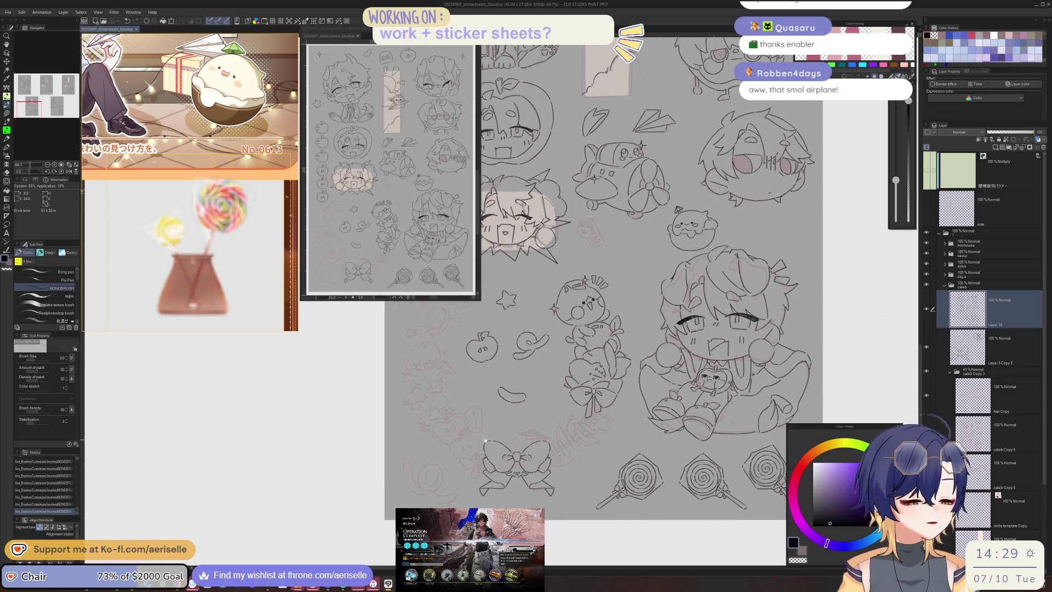
{"action": "scroll", "coordinate": [607, 424], "scroll_direction": "up", "scroll_amount": 4}
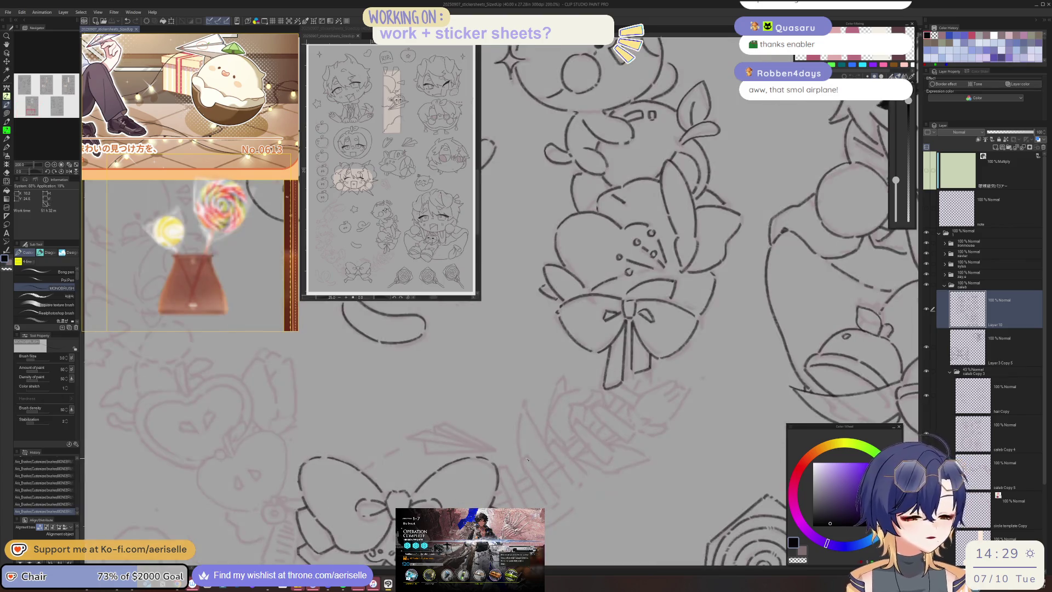
{"action": "left_click_drag", "start_coordinate": [524, 457], "coordinate": [559, 501]}
{"action": "mouse_move", "coordinate": [507, 466]}
{"action": "left_mouse_down"}
{"action": "mouse_move", "coordinate": [526, 507]}
{"action": "mouse_move", "coordinate": [516, 507]}
{"action": "left_mouse_up"}
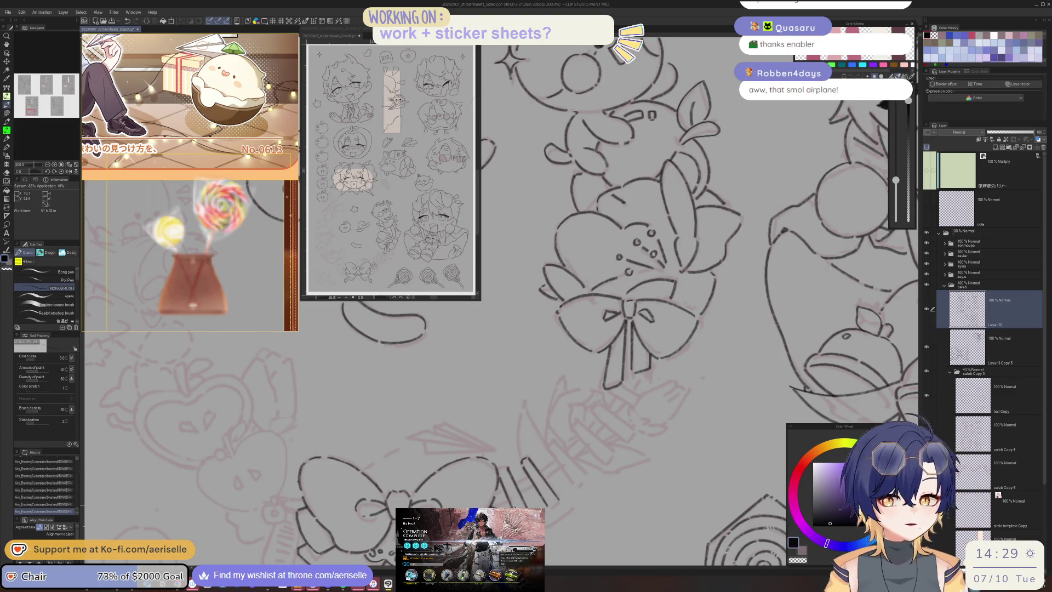
{"action": "left_click_drag", "start_coordinate": [548, 465], "coordinate": [570, 461]}
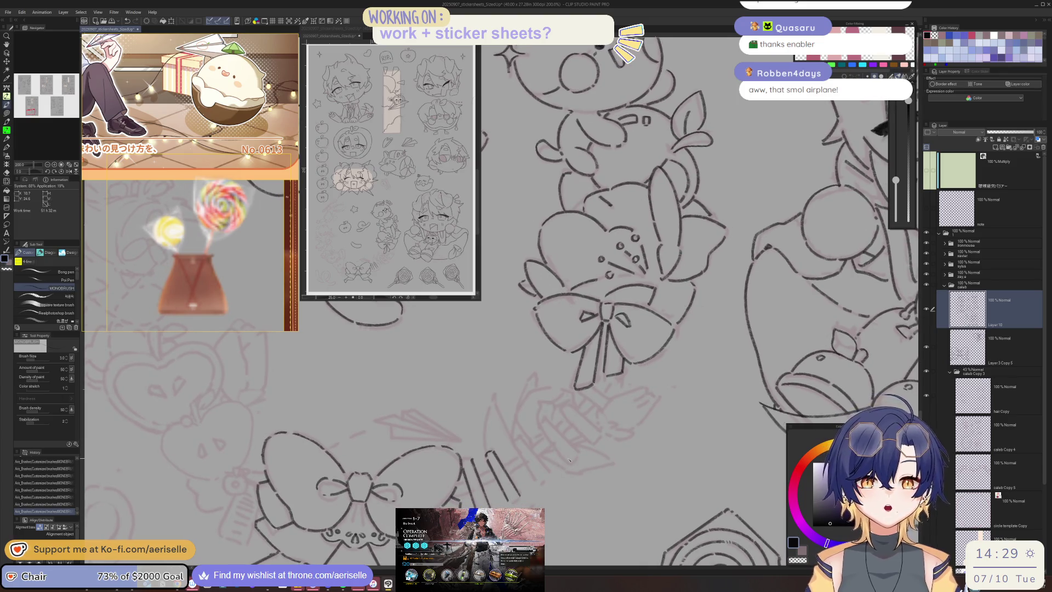
{"action": "left_click_drag", "start_coordinate": [508, 445], "coordinate": [528, 484]}
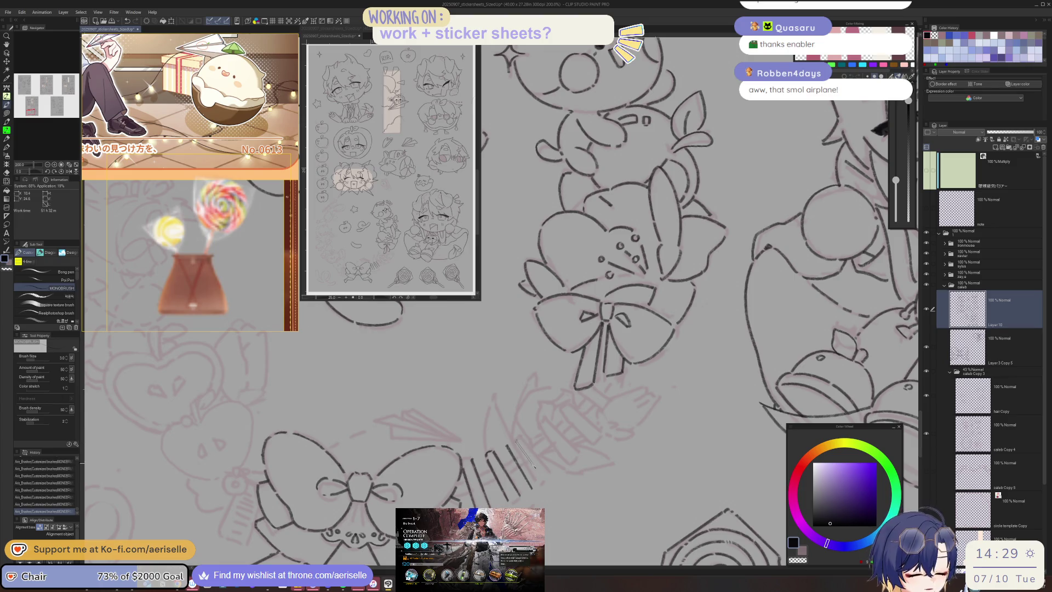
{"action": "left_click_drag", "start_coordinate": [518, 440], "coordinate": [544, 483]}
{"action": "left_click_drag", "start_coordinate": [530, 436], "coordinate": [554, 474]}
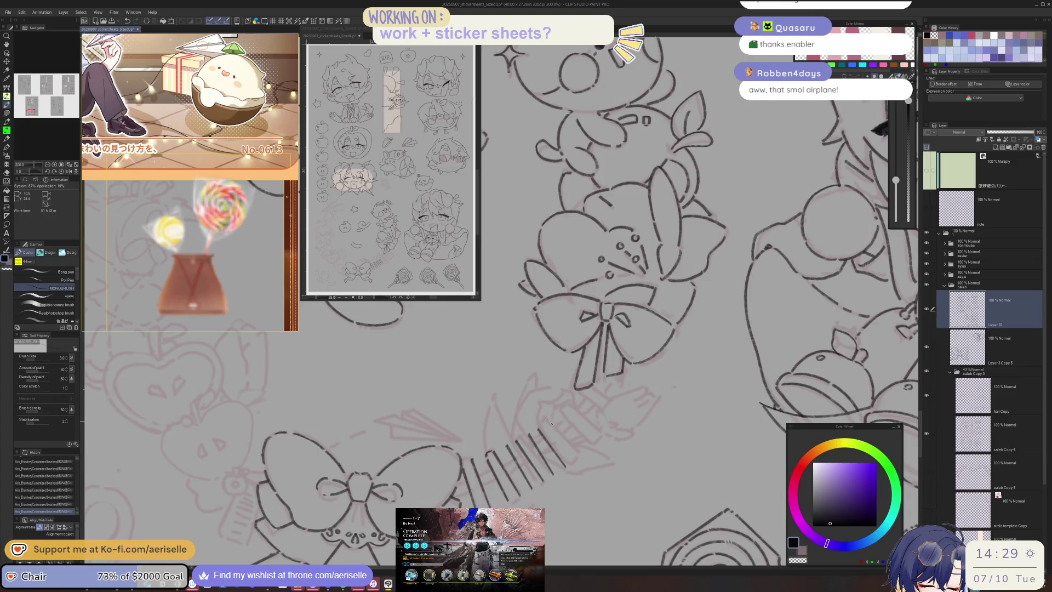
{"action": "left_click_drag", "start_coordinate": [567, 441], "coordinate": [575, 456]}
{"action": "mouse_move", "coordinate": [557, 415]}
{"action": "left_mouse_down"}
{"action": "mouse_move", "coordinate": [590, 451]}
{"action": "mouse_move", "coordinate": [572, 409]}
{"action": "mouse_move", "coordinate": [611, 437]}
{"action": "mouse_move", "coordinate": [616, 427]}
{"action": "left_mouse_up"}
{"action": "left_click_drag", "start_coordinate": [597, 389], "coordinate": [625, 420]}
{"action": "scroll", "coordinate": [625, 420], "scroll_direction": "down", "scroll_amount": 4}
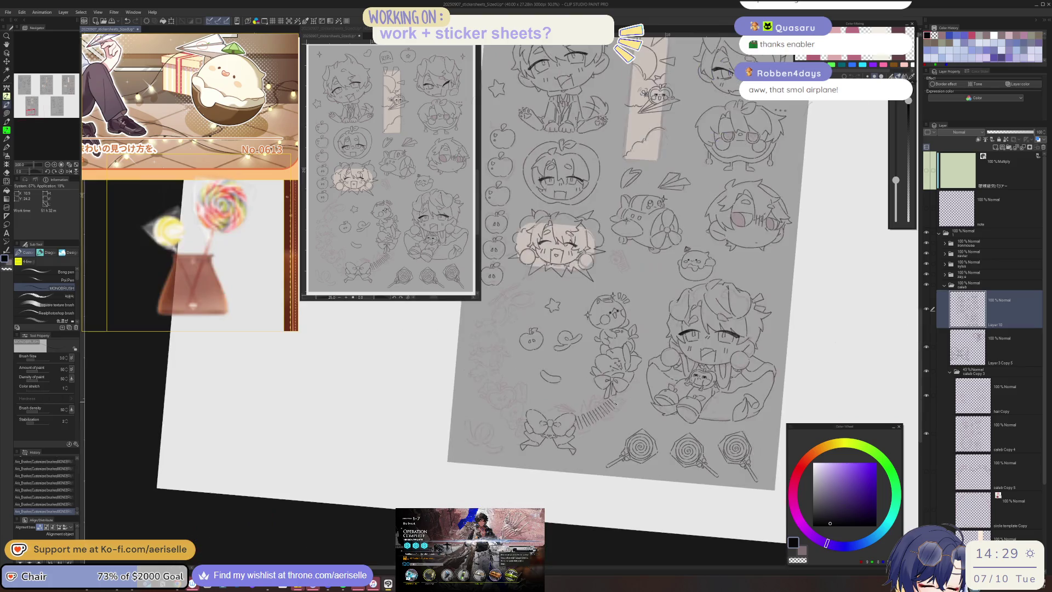
- Undo the comb strokes, erase the leftover stroke, and return to the pen
{"action": "left_click_drag", "start_coordinate": [679, 500], "coordinate": [643, 479]}
{"action": "key", "text": "ctrl+z"}
{"action": "key", "text": "ctrl+z"}
{"action": "key", "text": "ctrl+z"}
{"action": "key", "text": "ctrl+z"}
{"action": "key", "text": "ctrl+z"}
{"action": "key", "text": "ctrl+z"}
{"action": "key", "text": "ctrl+z"}
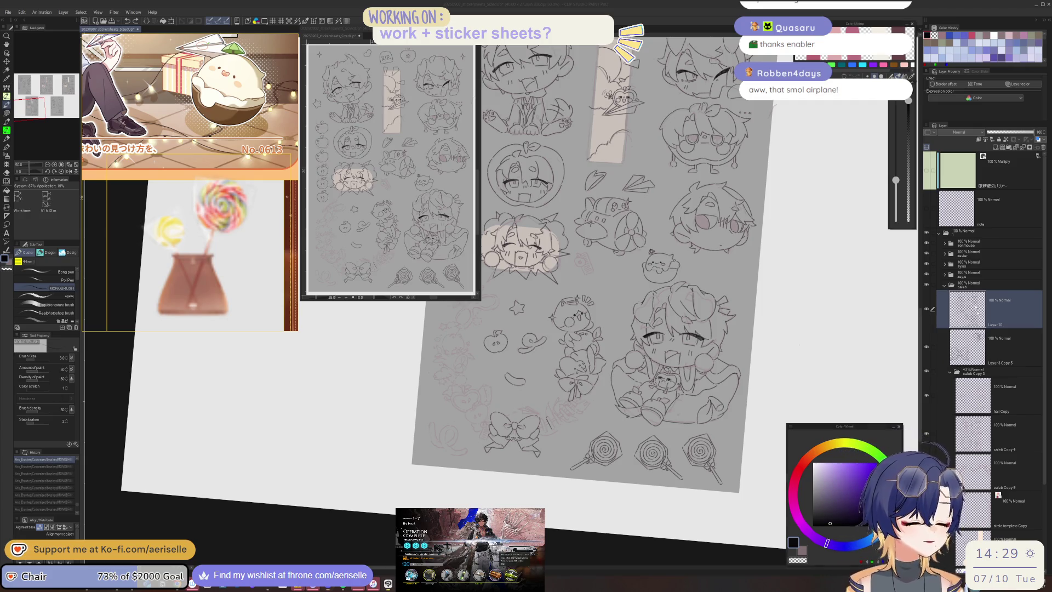
{"action": "scroll", "coordinate": [549, 415], "scroll_direction": "up", "scroll_amount": 3}
{"action": "key", "text": "e"}
{"action": "mouse_move", "coordinate": [554, 428]}
{"action": "left_mouse_down"}
{"action": "mouse_move", "coordinate": [565, 441]}
{"action": "mouse_move", "coordinate": [559, 397]}
{"action": "mouse_move", "coordinate": [414, 368]}
{"action": "mouse_move", "coordinate": [447, 473]}
{"action": "left_mouse_up"}
{"action": "key", "text": "p"}
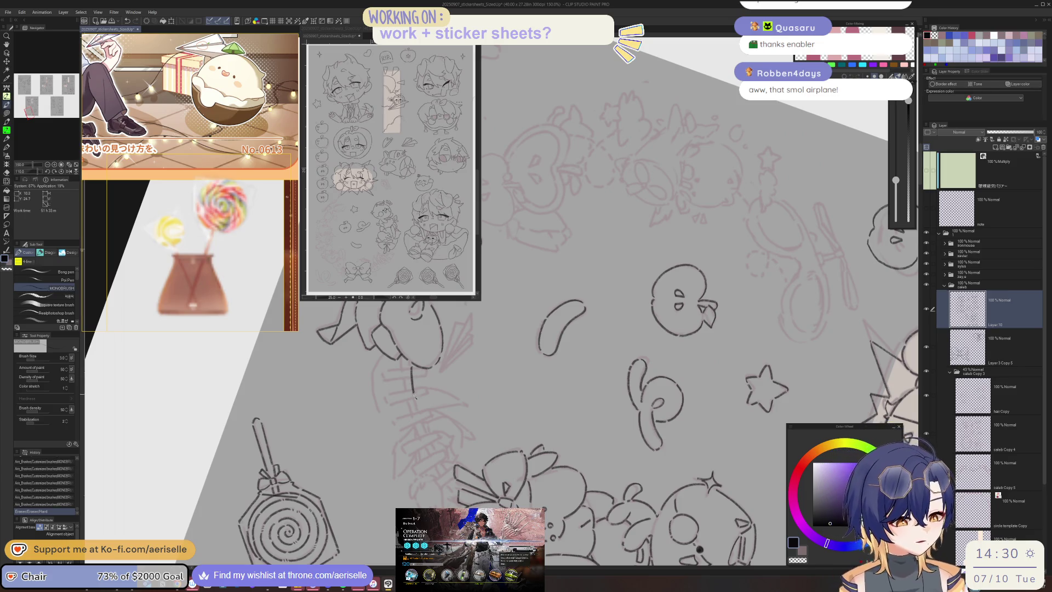
- Ink the curved line from the bow and the first hatching strokes by the knot
{"action": "left_click_drag", "start_coordinate": [404, 361], "coordinate": [406, 403]}
{"action": "key", "text": "ctrl+z"}
{"action": "mouse_move", "coordinate": [404, 363]}
{"action": "left_mouse_down"}
{"action": "mouse_move", "coordinate": [411, 416]}
{"action": "mouse_move", "coordinate": [447, 481]}
{"action": "left_mouse_up"}
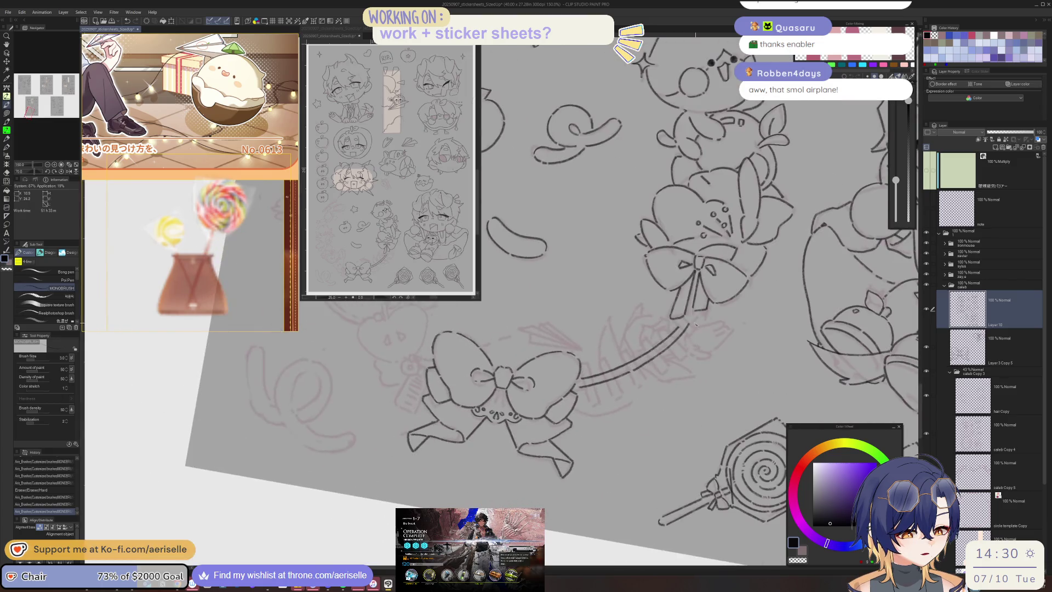
{"action": "left_click_drag", "start_coordinate": [582, 374], "coordinate": [589, 405]}
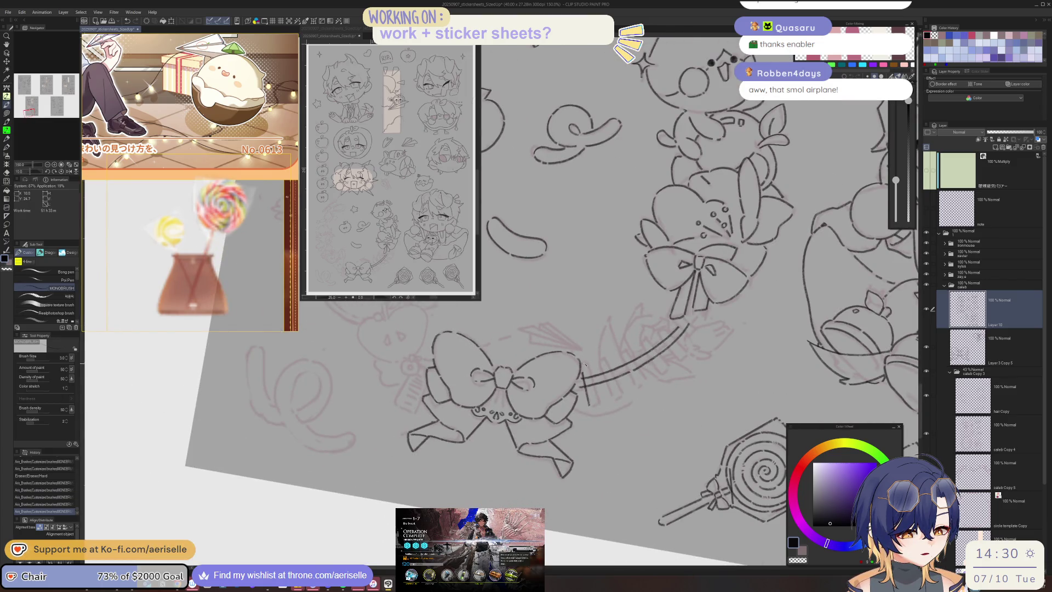
{"action": "mouse_move", "coordinate": [588, 364]}
{"action": "left_mouse_down"}
{"action": "mouse_move", "coordinate": [598, 407]}
{"action": "mouse_move", "coordinate": [565, 407]}
{"action": "left_mouse_up"}
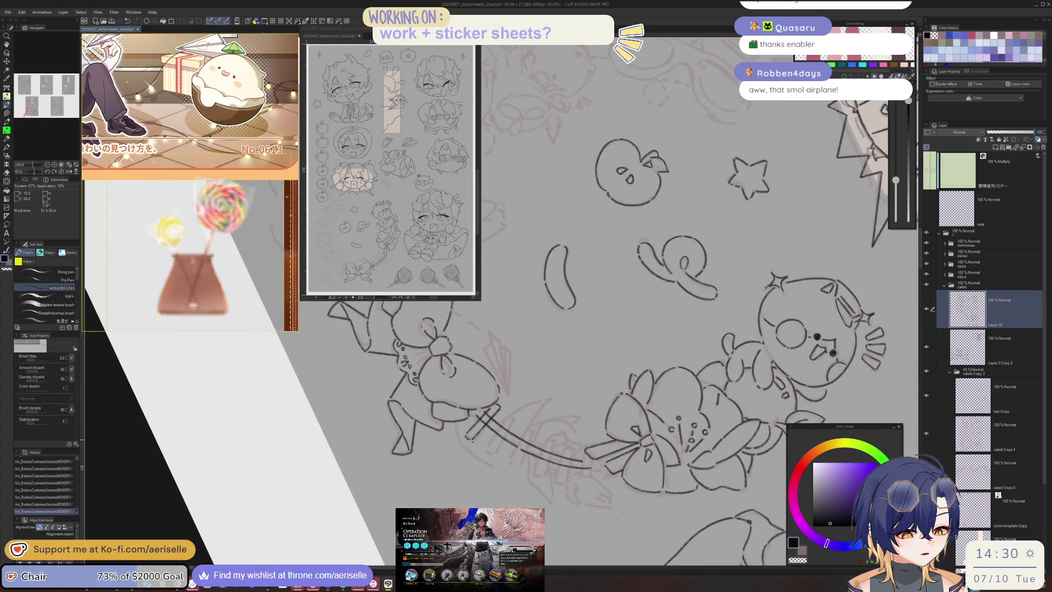
{"action": "left_click_drag", "start_coordinate": [555, 403], "coordinate": [544, 443]}
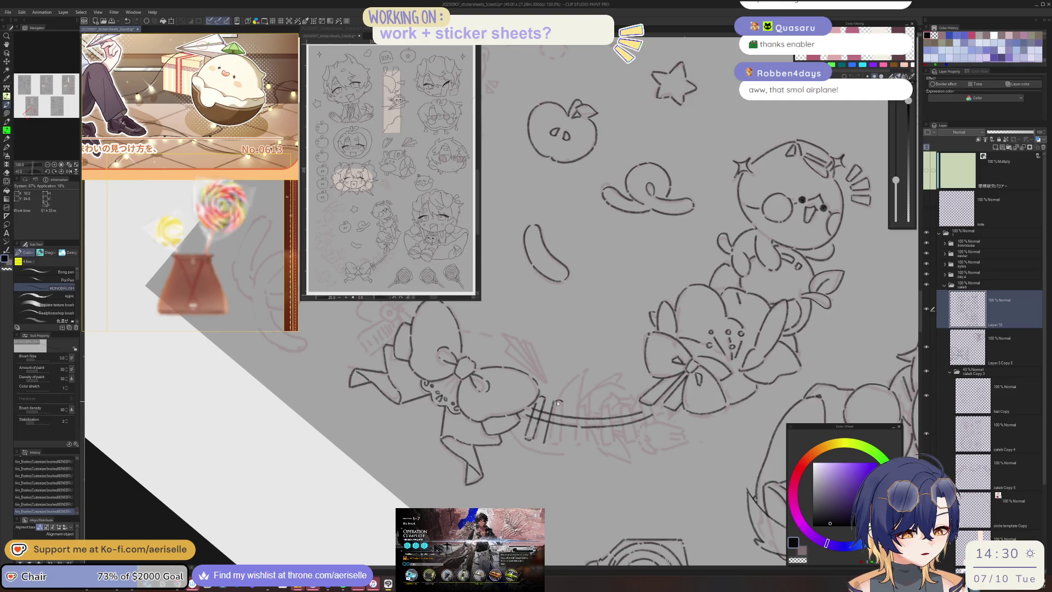
{"action": "left_click_drag", "start_coordinate": [560, 403], "coordinate": [554, 445]}
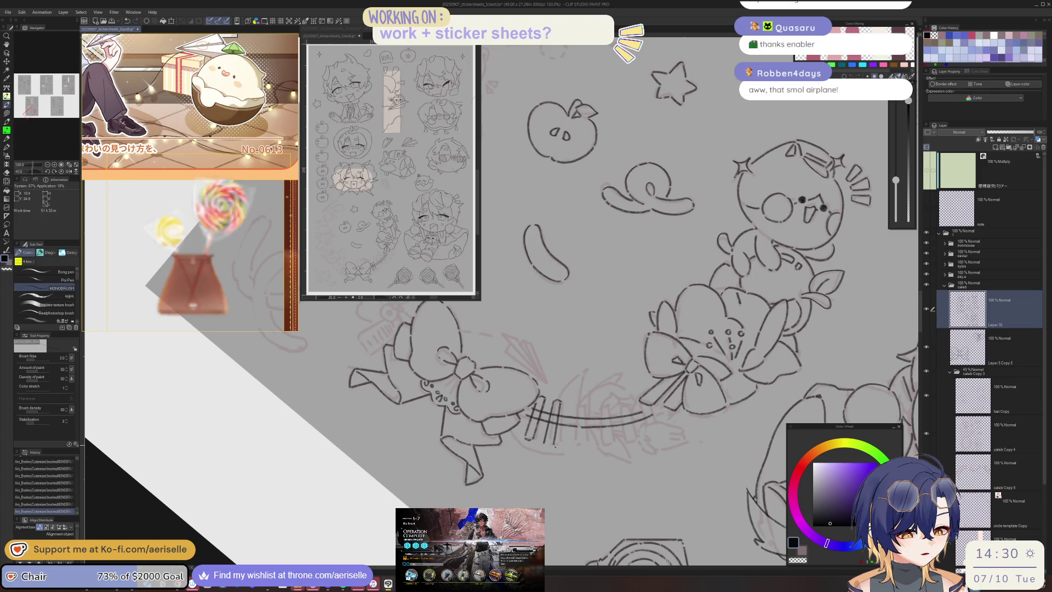
- Add evenly spaced vertical slats along the fence, redrawing the last few
{"action": "left_click_drag", "start_coordinate": [571, 404], "coordinate": [565, 446]}
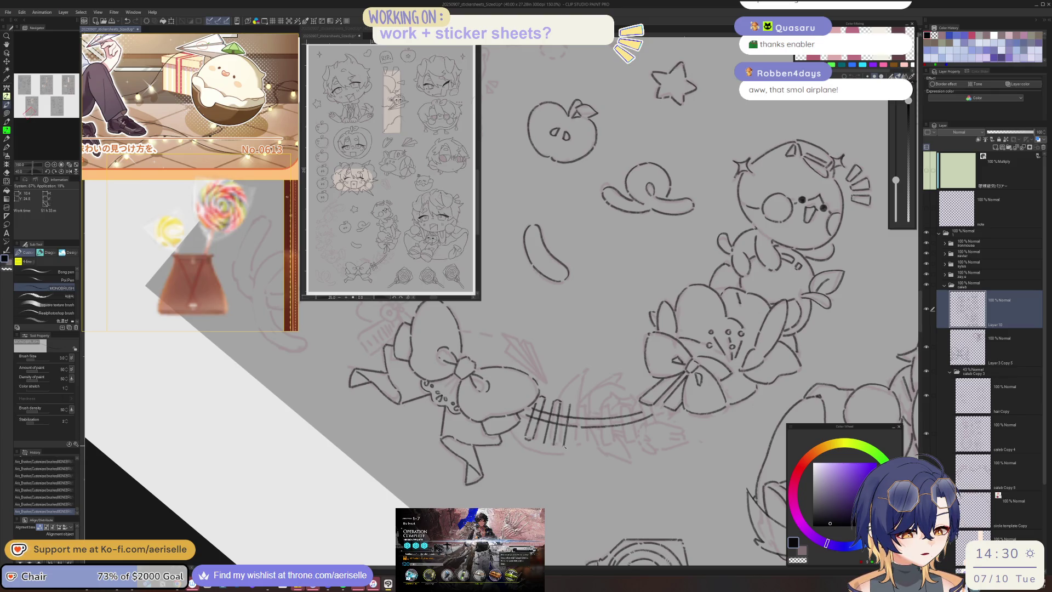
{"action": "left_click_drag", "start_coordinate": [577, 405], "coordinate": [574, 447]}
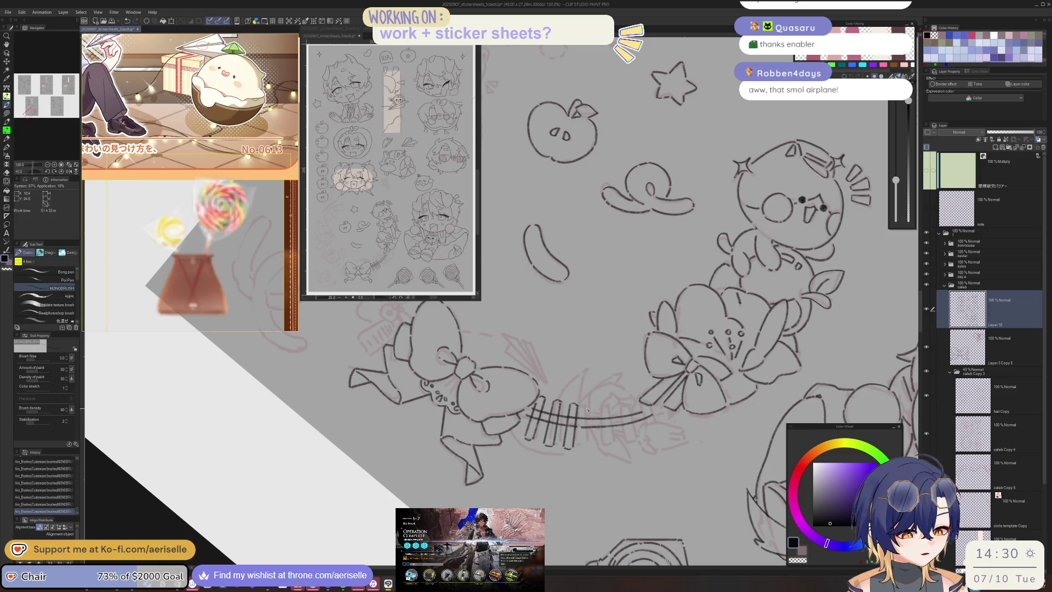
{"action": "left_click_drag", "start_coordinate": [587, 409], "coordinate": [583, 449]}
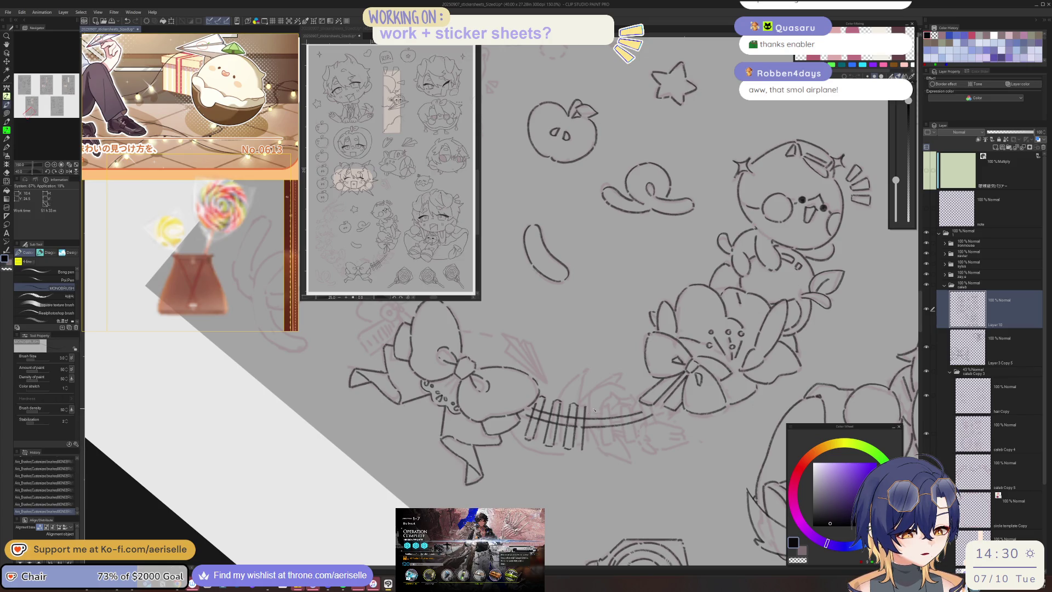
{"action": "left_click_drag", "start_coordinate": [594, 408], "coordinate": [593, 451]}
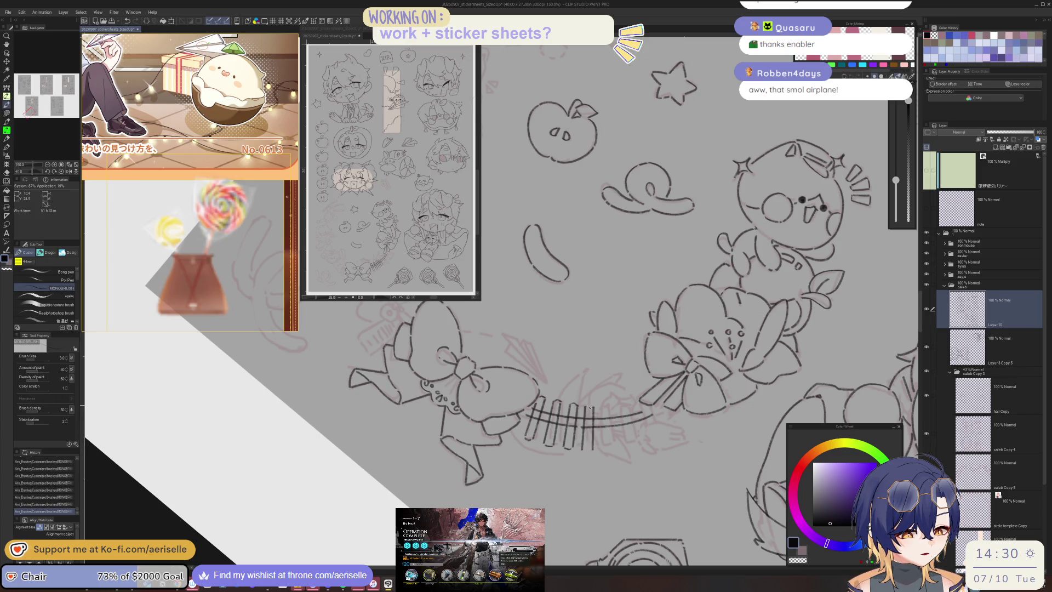
{"action": "left_click_drag", "start_coordinate": [602, 410], "coordinate": [602, 451]}
{"action": "key", "text": "ctrl+z"}
{"action": "key", "text": "ctrl+z"}
{"action": "key", "text": "ctrl+z"}
{"action": "key", "text": "ctrl+z"}
{"action": "key", "text": "ctrl+z"}
{"action": "left_click_drag", "start_coordinate": [594, 410], "coordinate": [592, 450]}
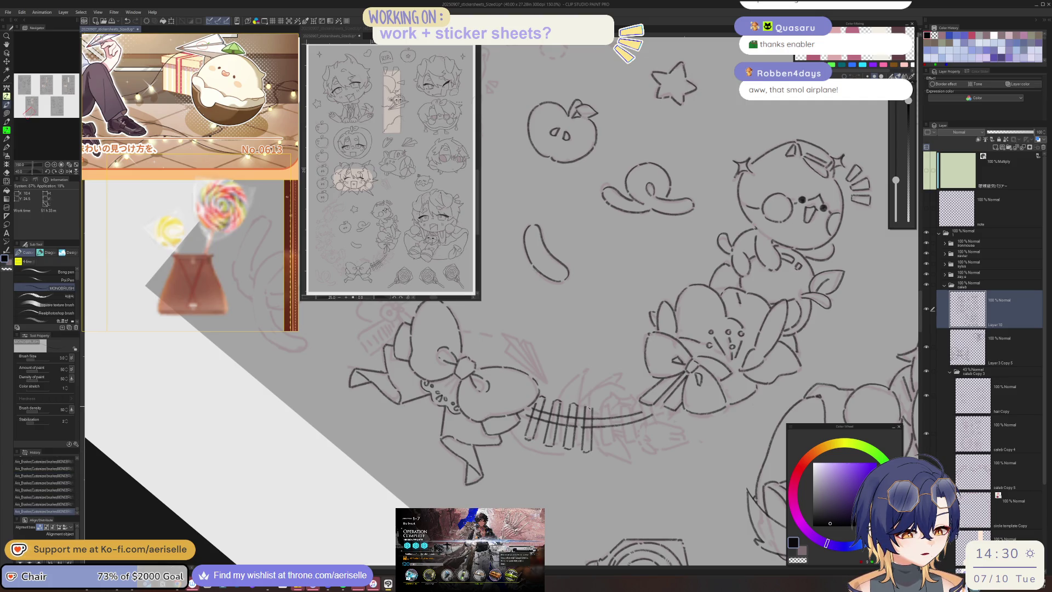
{"action": "left_click_drag", "start_coordinate": [601, 409], "coordinate": [601, 451]}
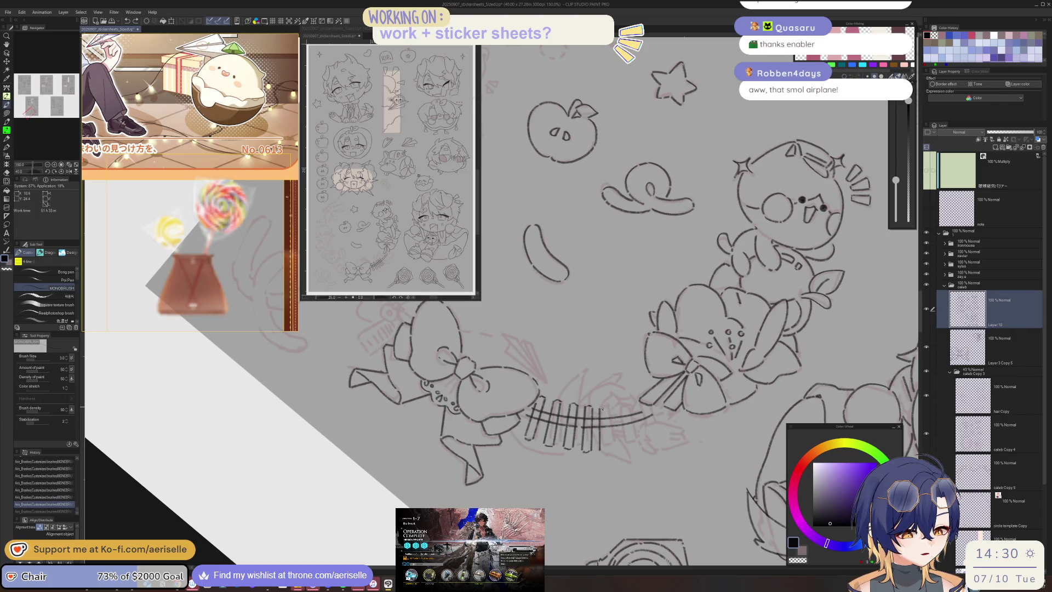
{"action": "left_click_drag", "start_coordinate": [607, 410], "coordinate": [605, 453]}
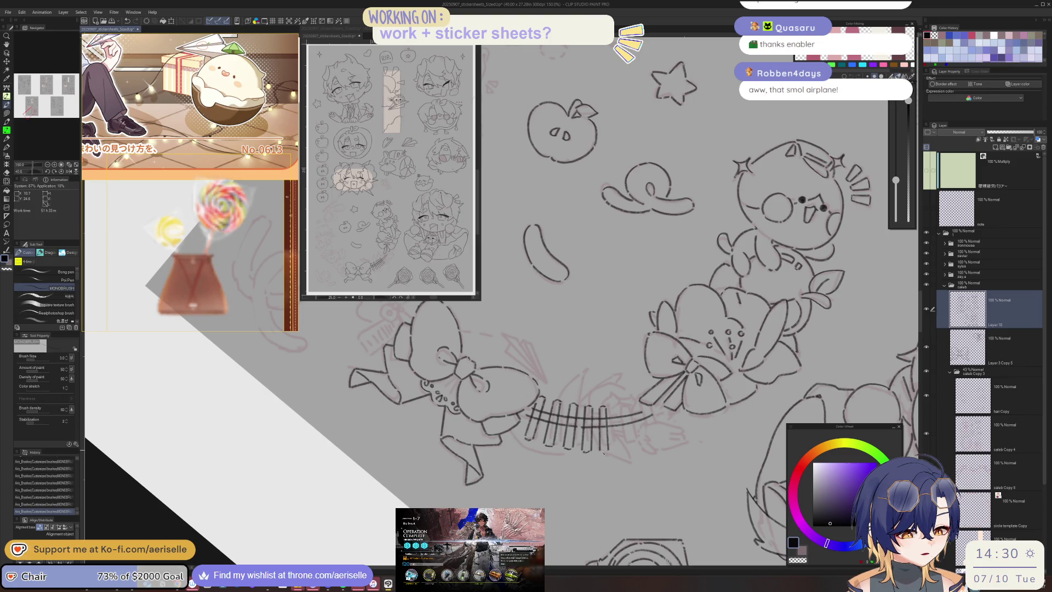
{"action": "left_click_drag", "start_coordinate": [614, 409], "coordinate": [614, 447]}
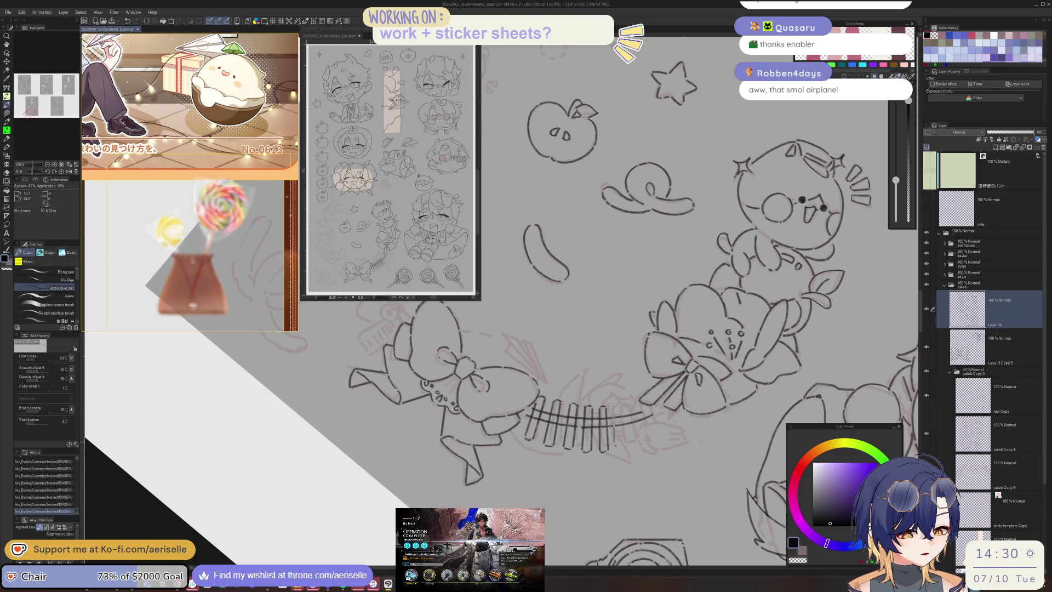
- Finish the slats to the fence's right end, undoing an accidental erase
{"action": "left_click_drag", "start_coordinate": [615, 408], "coordinate": [616, 452]}
{"action": "left_click_drag", "start_coordinate": [623, 408], "coordinate": [625, 449]}
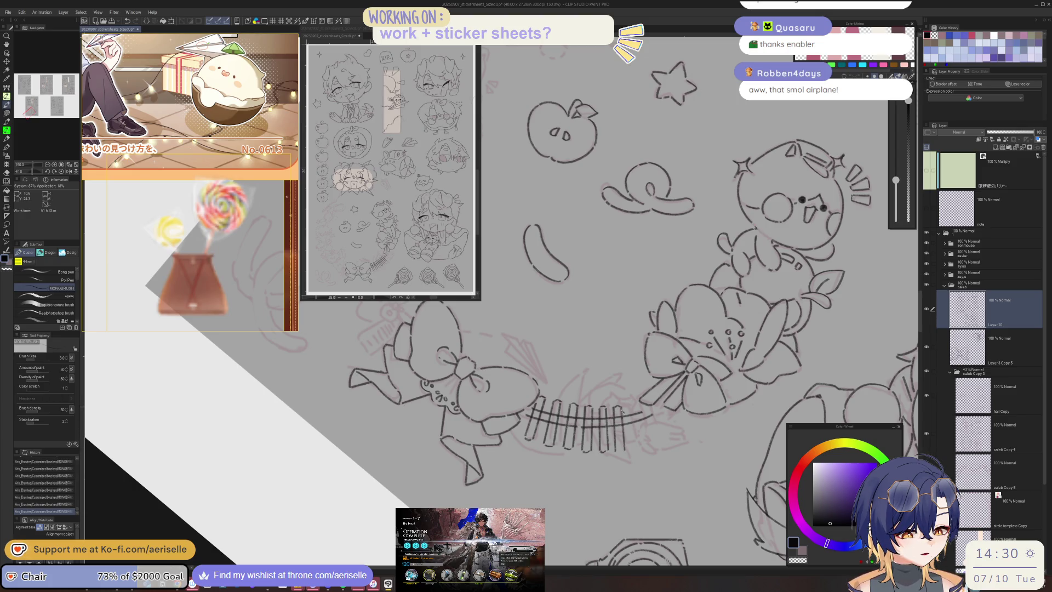
{"action": "left_click_drag", "start_coordinate": [631, 408], "coordinate": [631, 451]}
{"action": "left_click_drag", "start_coordinate": [638, 408], "coordinate": [641, 450]}
{"action": "mouse_move", "coordinate": [644, 407]}
{"action": "left_mouse_down"}
{"action": "mouse_move", "coordinate": [652, 450]}
{"action": "mouse_move", "coordinate": [659, 442]}
{"action": "mouse_move", "coordinate": [632, 415]}
{"action": "mouse_move", "coordinate": [640, 408]}
{"action": "mouse_move", "coordinate": [581, 413]}
{"action": "left_mouse_up"}
{"action": "key", "text": "e"}
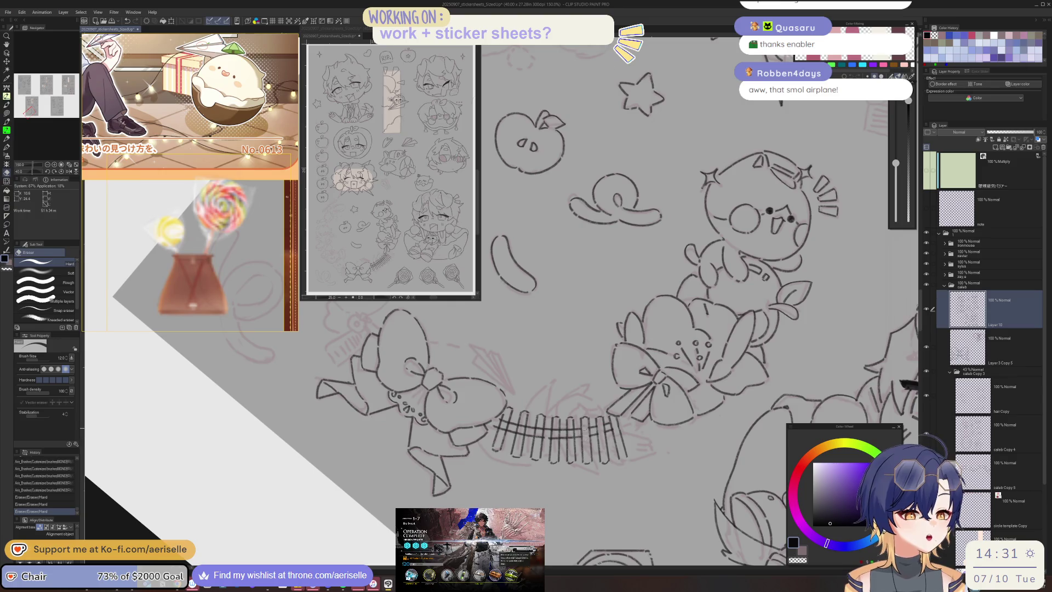
{"action": "mouse_move", "coordinate": [570, 424]}
{"action": "left_mouse_down"}
{"action": "mouse_move", "coordinate": [570, 444]}
{"action": "mouse_move", "coordinate": [570, 426]}
{"action": "mouse_move", "coordinate": [518, 425]}
{"action": "left_mouse_up"}
{"action": "key", "text": "ctrl+z"}
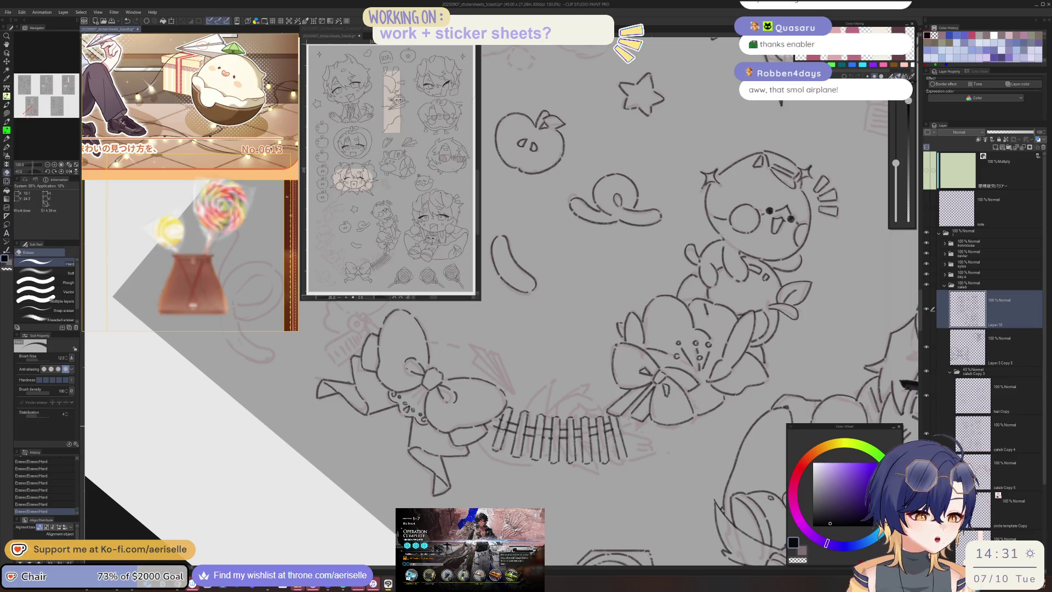
{"action": "scroll", "coordinate": [504, 423], "scroll_direction": "down", "scroll_amount": 2}
- Zoom out to check the sheet, then add a few short ink strokes beside the fence
{"action": "scroll", "coordinate": [504, 423], "scroll_direction": "down", "scroll_amount": 2}
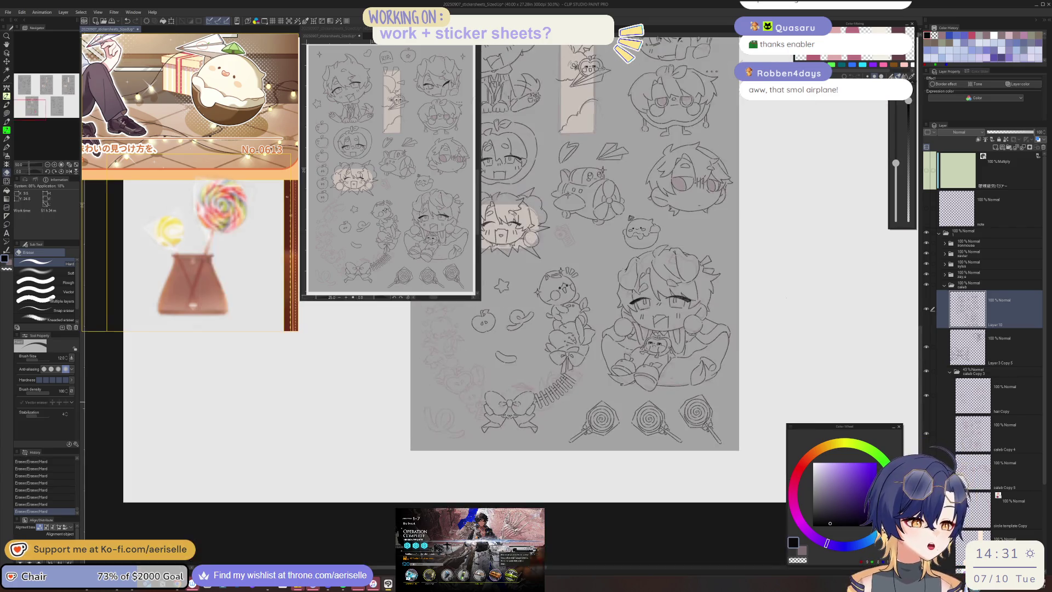
{"action": "scroll", "coordinate": [557, 395], "scroll_direction": "up", "scroll_amount": 1}
{"action": "scroll", "coordinate": [557, 396], "scroll_direction": "up", "scroll_amount": 1}
{"action": "key", "text": "p"}
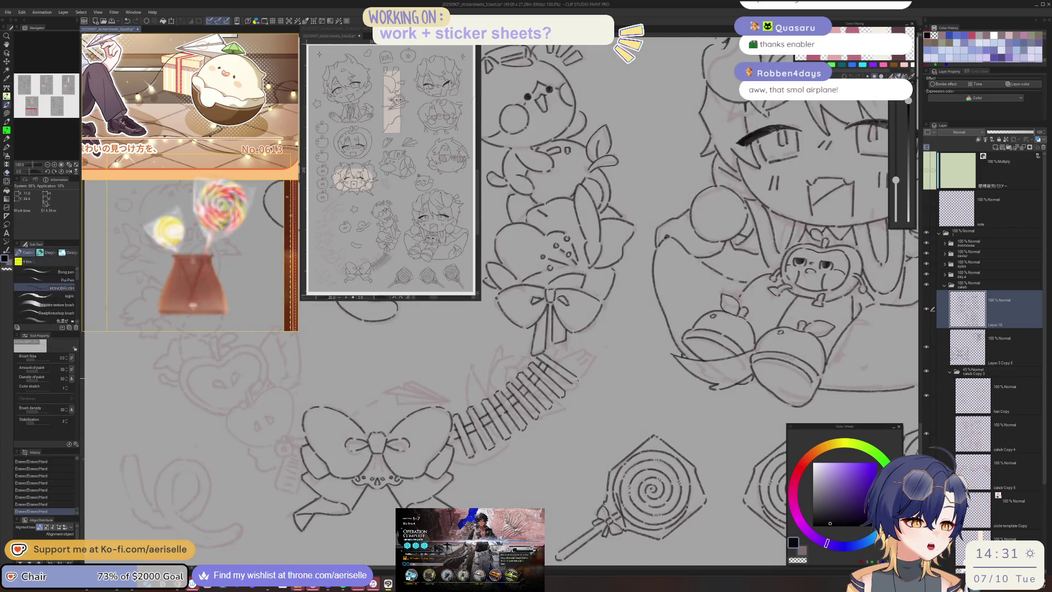
{"action": "scroll", "coordinate": [576, 386], "scroll_direction": "down", "scroll_amount": 5}
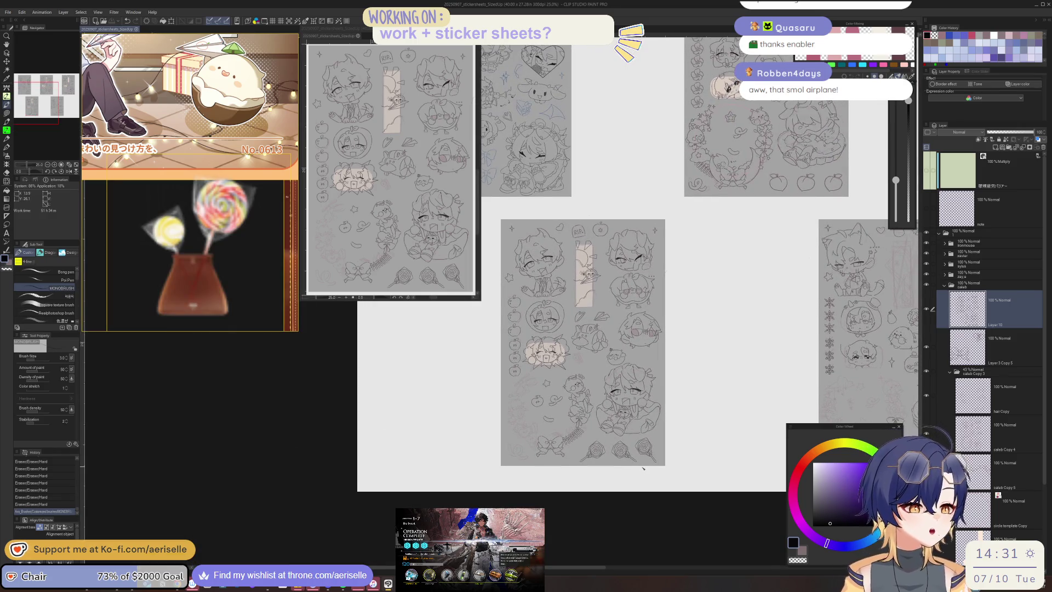
{"action": "scroll", "coordinate": [569, 437], "scroll_direction": "up", "scroll_amount": 2}
{"action": "scroll", "coordinate": [569, 437], "scroll_direction": "up", "scroll_amount": 1}
{"action": "scroll", "coordinate": [571, 432], "scroll_direction": "up", "scroll_amount": 1}
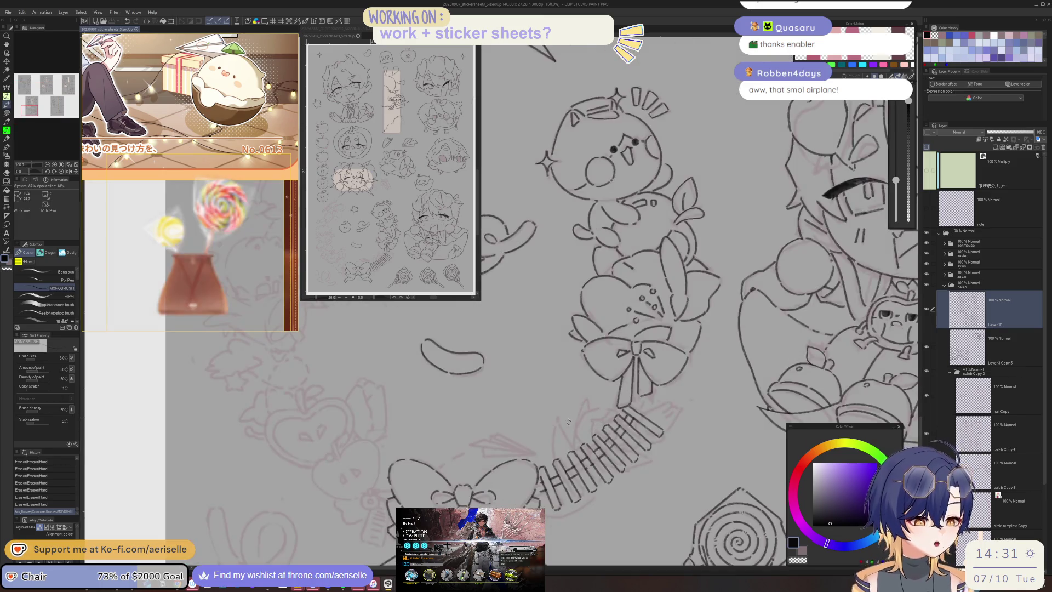
{"action": "left_click_drag", "start_coordinate": [558, 433], "coordinate": [552, 458]}
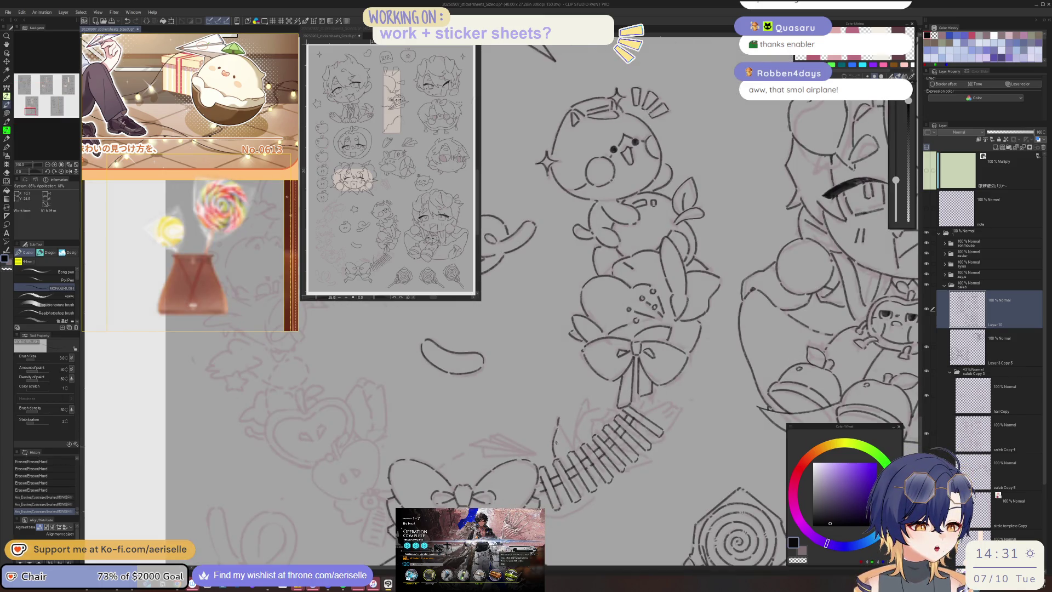
{"action": "left_click_drag", "start_coordinate": [559, 420], "coordinate": [569, 441]}
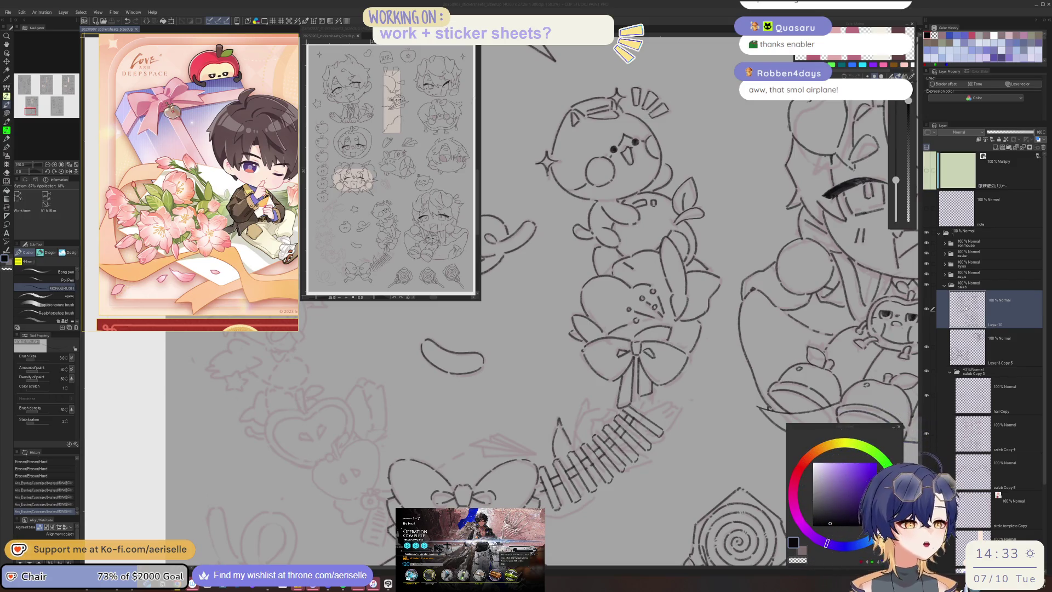
{"action": "left_click", "coordinate": [587, 404]}
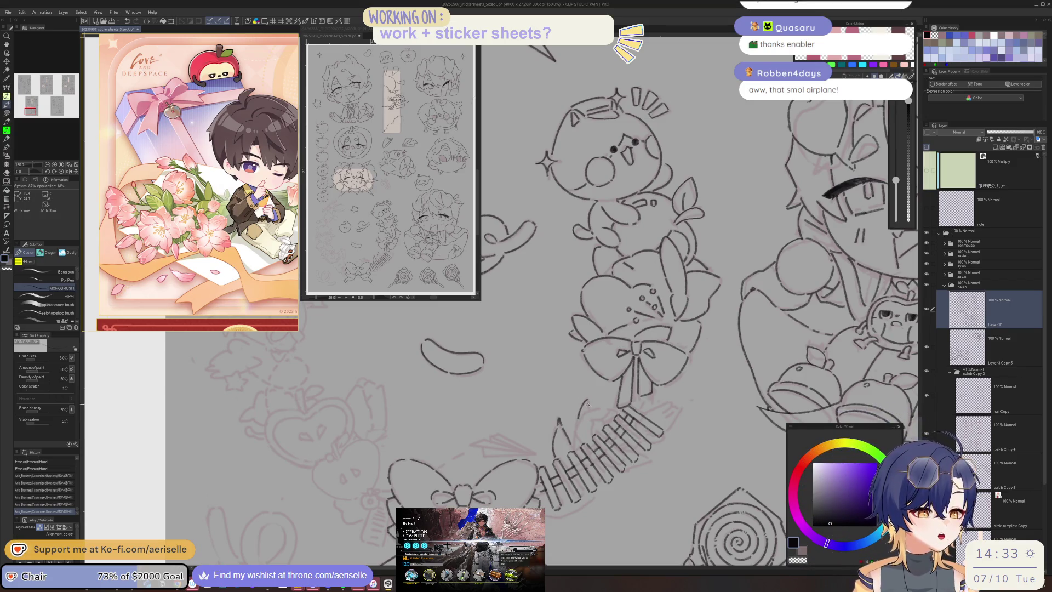
- Ink short finger strokes where the hand grips the fence end
{"action": "mouse_move", "coordinate": [747, 321]}
{"action": "left_mouse_down"}
{"action": "mouse_move", "coordinate": [580, 398]}
{"action": "mouse_move", "coordinate": [562, 428]}
{"action": "left_mouse_up"}
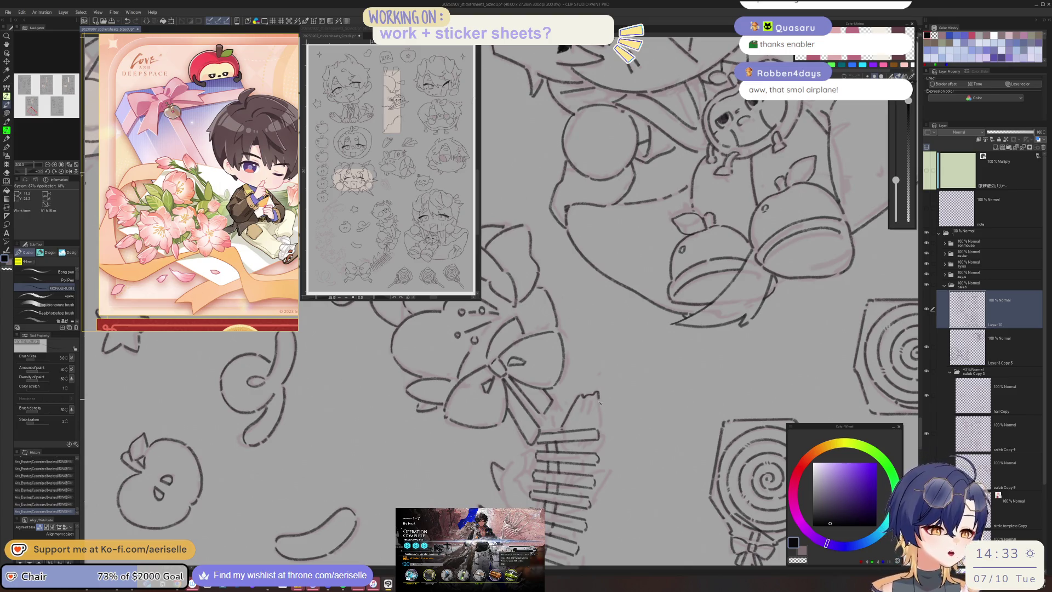
{"action": "mouse_move", "coordinate": [586, 400]}
{"action": "left_mouse_down"}
{"action": "mouse_move", "coordinate": [590, 415]}
{"action": "mouse_move", "coordinate": [560, 453]}
{"action": "left_mouse_up"}
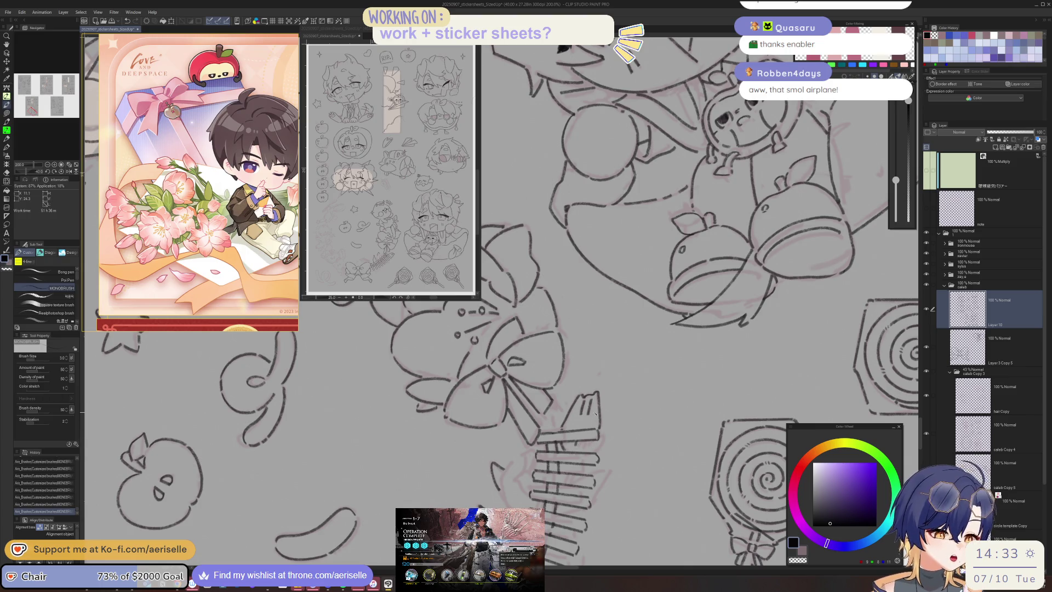
{"action": "key", "text": "ctrl+z"}
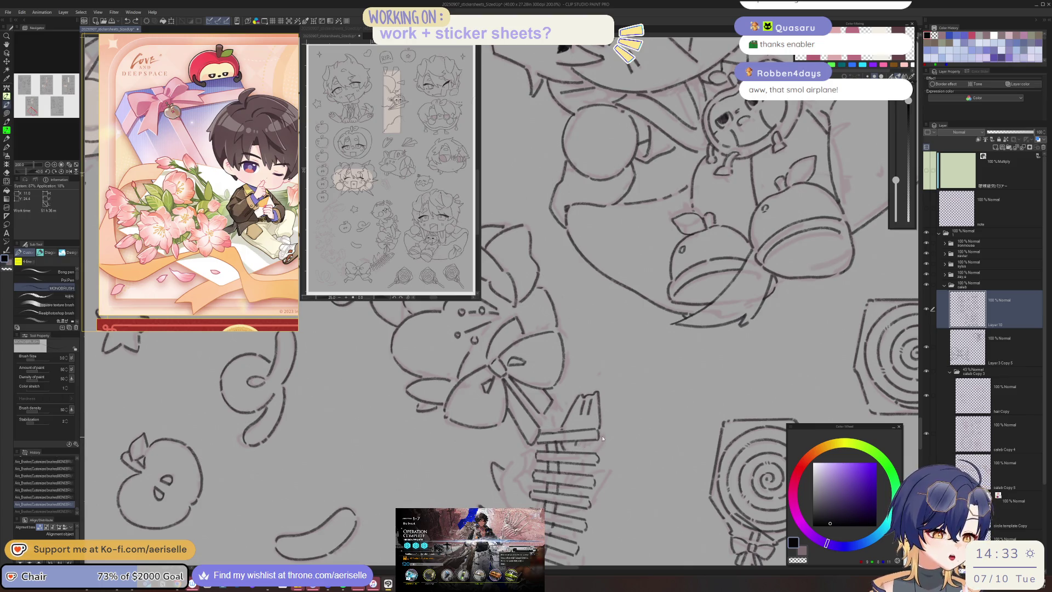
{"action": "key", "text": "ctrl+y"}
{"action": "key", "text": "asciicircum"}
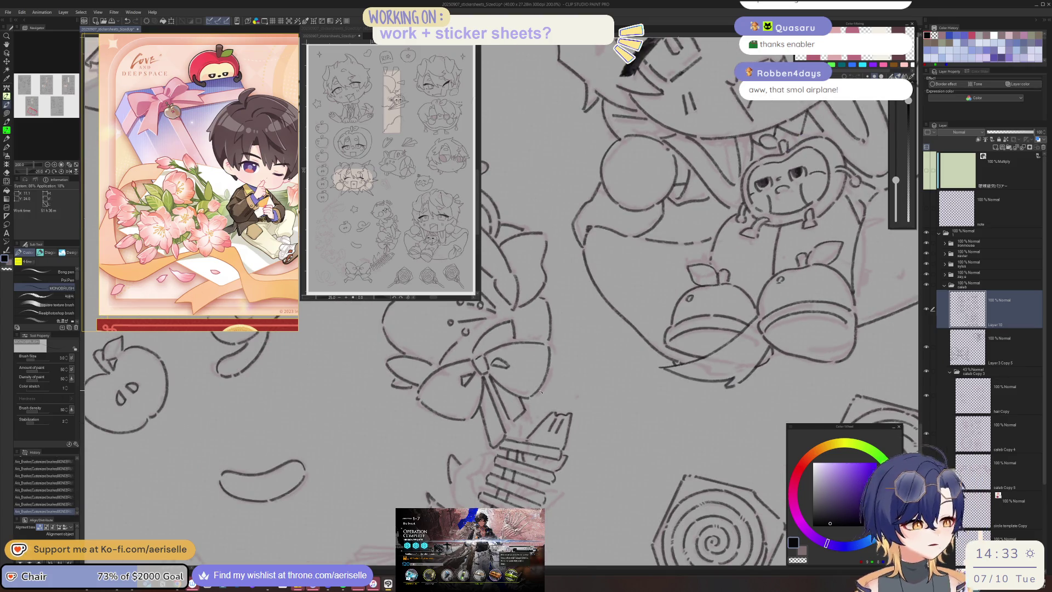
{"action": "key", "text": "asciicircum"}
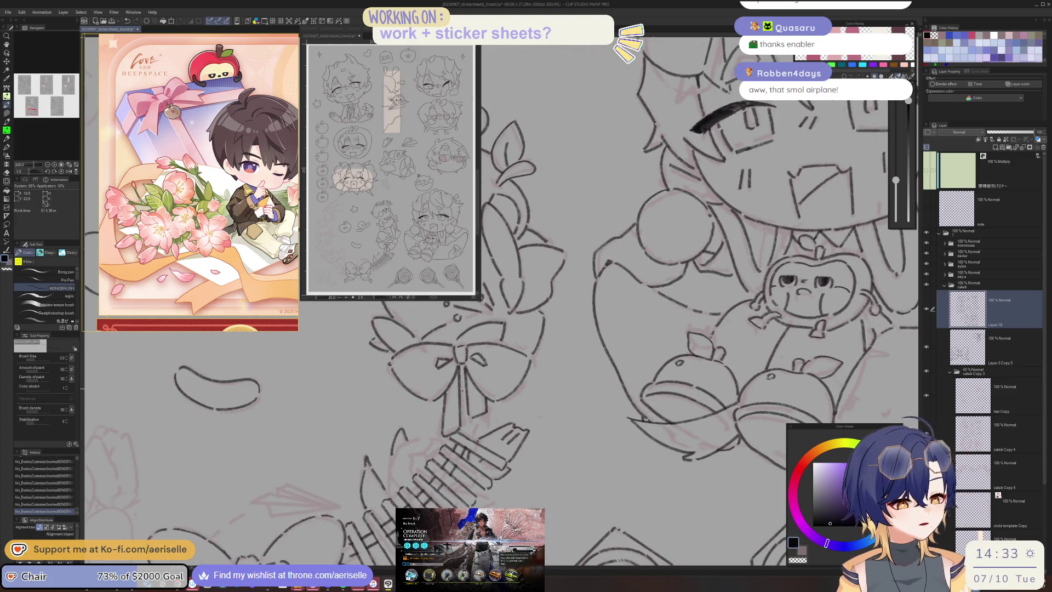
- Erase a stray mark near the hand and add more short strokes to it
{"action": "key", "text": "e"}
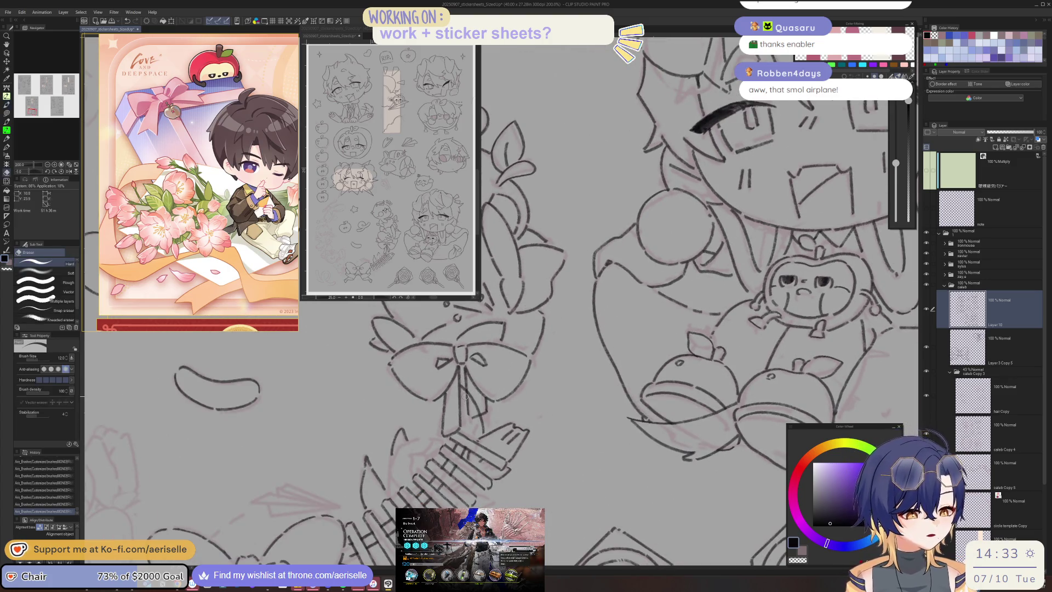
{"action": "left_click_drag", "start_coordinate": [465, 396], "coordinate": [468, 409]}
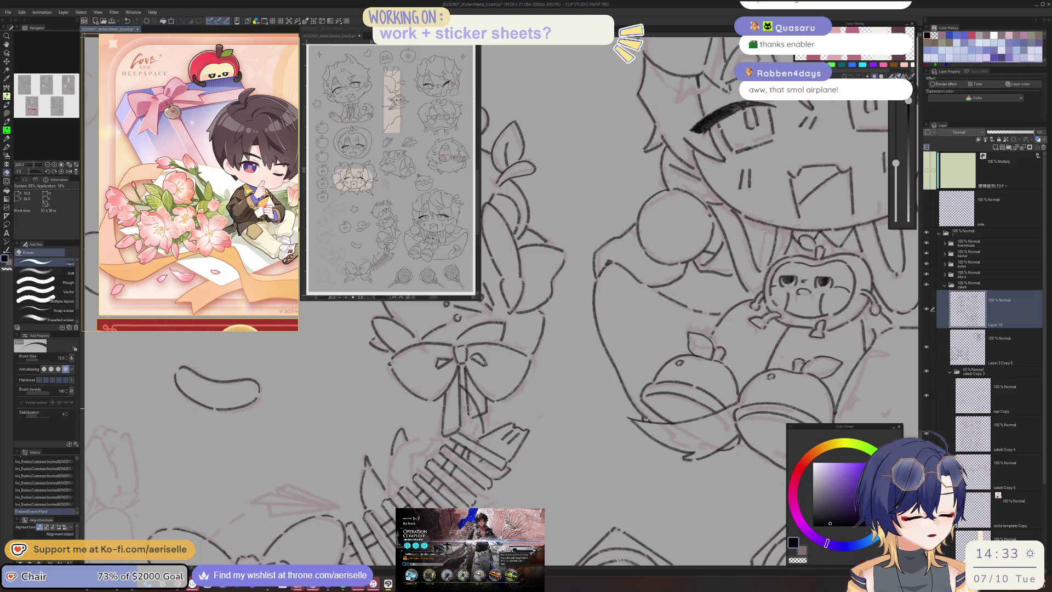
{"action": "key", "text": "p"}
{"action": "left_click_drag", "start_coordinate": [460, 428], "coordinate": [475, 442]}
{"action": "key", "text": "minus"}
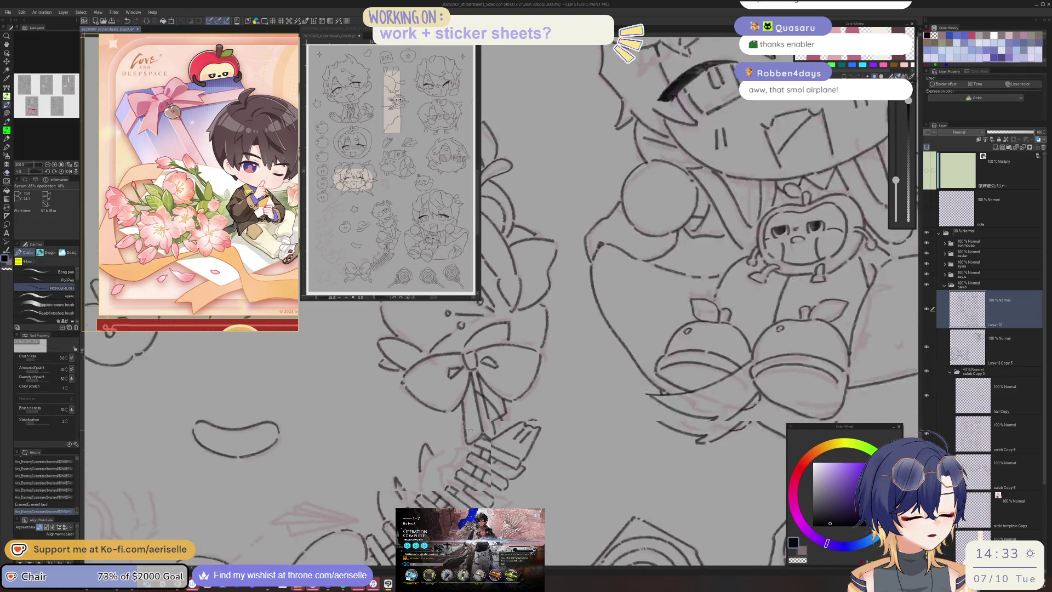
{"action": "key", "text": "minus"}
{"action": "mouse_move", "coordinate": [577, 356]}
{"action": "left_mouse_down"}
{"action": "mouse_move", "coordinate": [594, 353]}
{"action": "mouse_move", "coordinate": [586, 389]}
{"action": "left_mouse_up"}
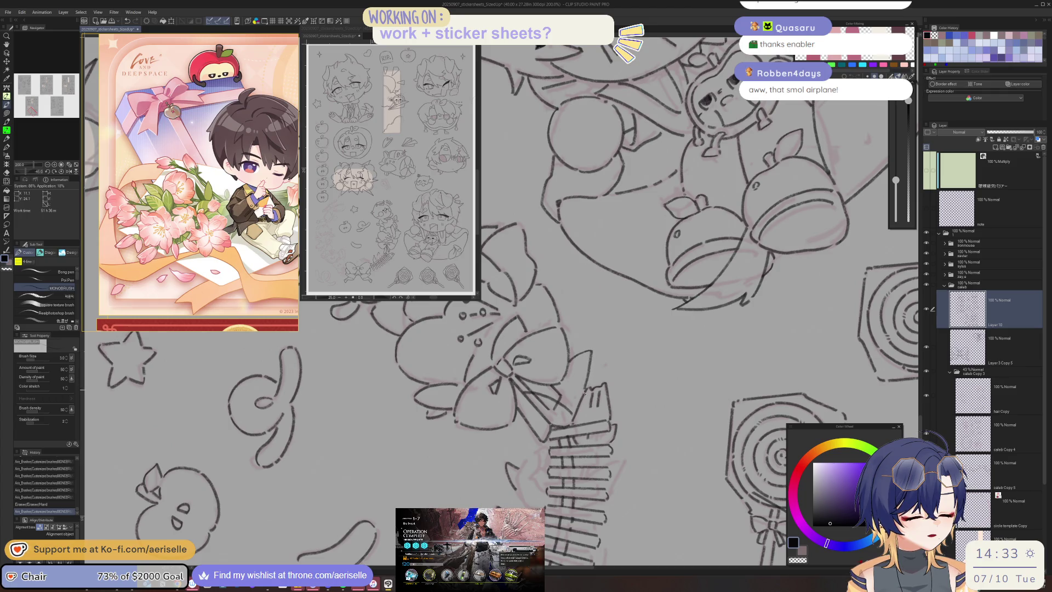
{"action": "scroll", "coordinate": [560, 387], "scroll_direction": "down", "scroll_amount": 2}
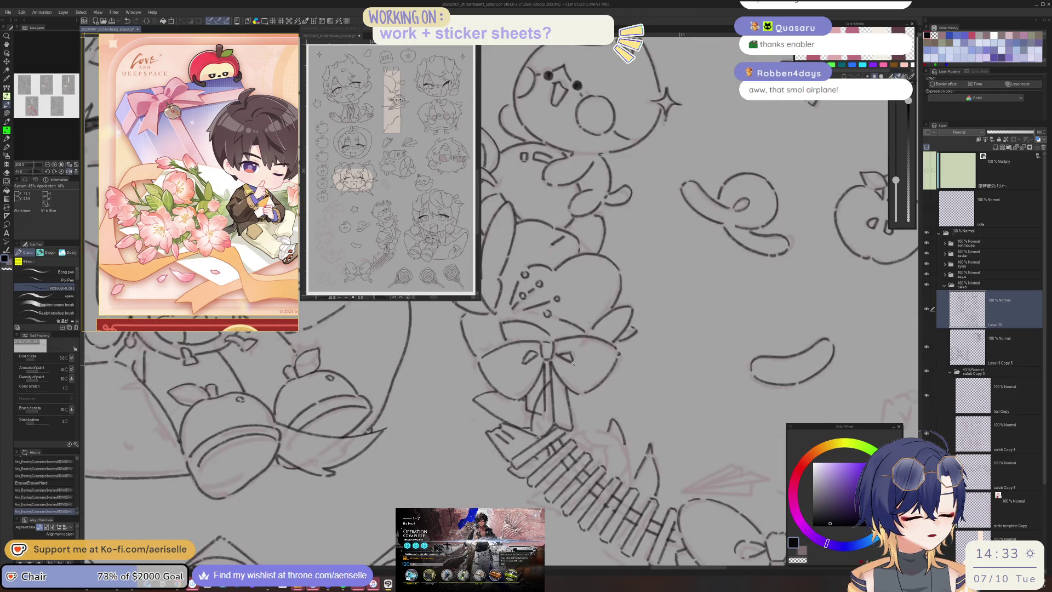
{"action": "key", "text": "ctrl+at"}
{"action": "left_click_drag", "start_coordinate": [674, 469], "coordinate": [712, 351]}
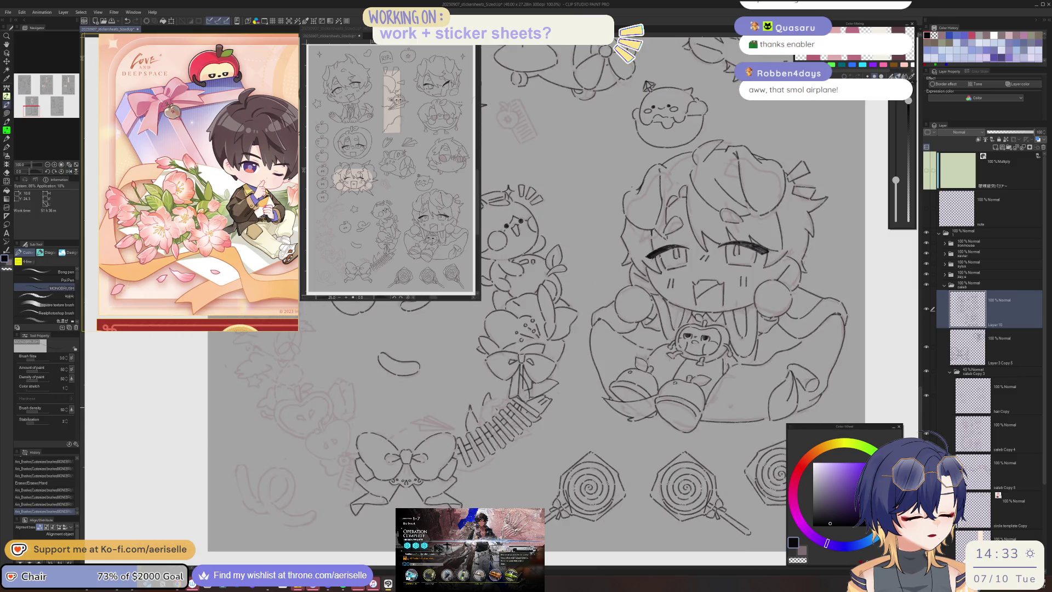
{"action": "scroll", "coordinate": [486, 397], "scroll_direction": "up", "scroll_amount": 4}
{"action": "left_click_drag", "start_coordinate": [494, 392], "coordinate": [450, 477]}
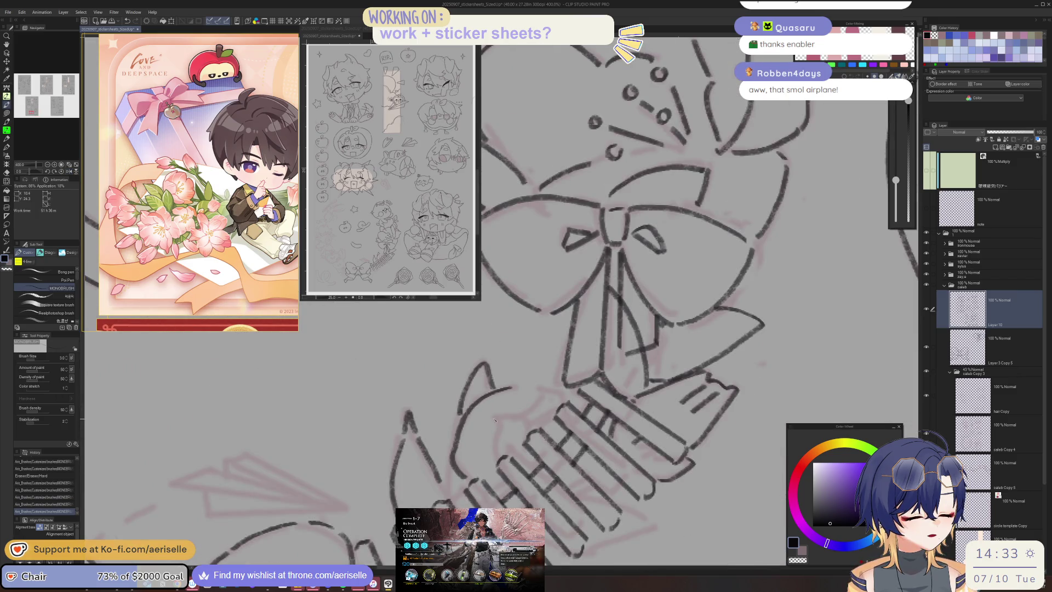
{"action": "left_click_drag", "start_coordinate": [500, 415], "coordinate": [493, 462]}
{"action": "mouse_move", "coordinate": [509, 416]}
{"action": "left_mouse_down"}
{"action": "mouse_move", "coordinate": [588, 351]}
{"action": "mouse_move", "coordinate": [560, 363]}
{"action": "left_mouse_up"}
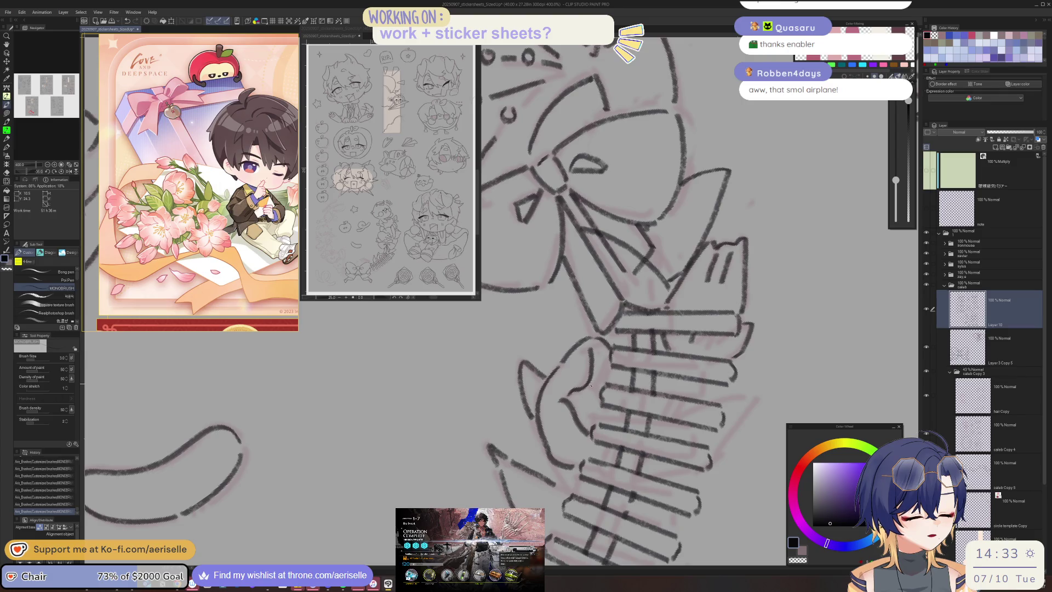
{"action": "left_click_drag", "start_coordinate": [578, 418], "coordinate": [598, 418]}
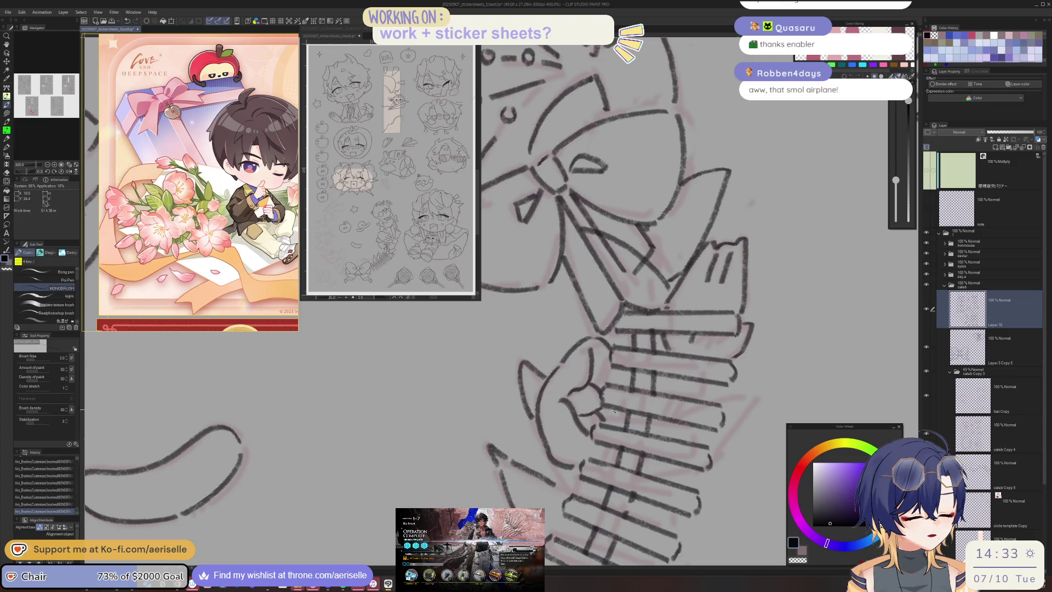
{"action": "scroll", "coordinate": [614, 412], "scroll_direction": "down", "scroll_amount": 2}
{"action": "scroll", "coordinate": [614, 411], "scroll_direction": "down", "scroll_amount": 1}
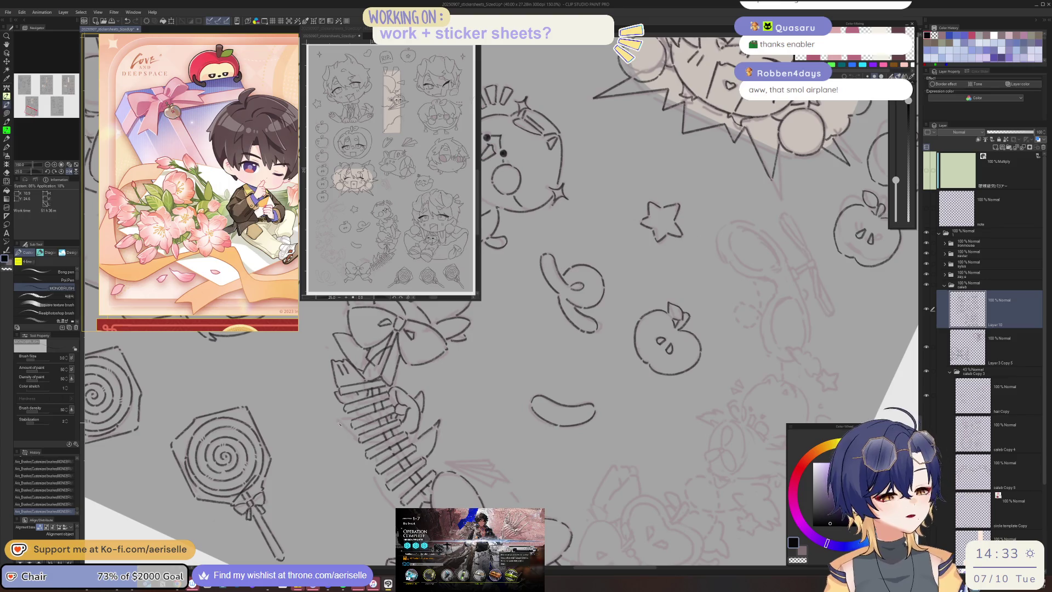
{"action": "scroll", "coordinate": [340, 424], "scroll_direction": "up", "scroll_amount": 3}
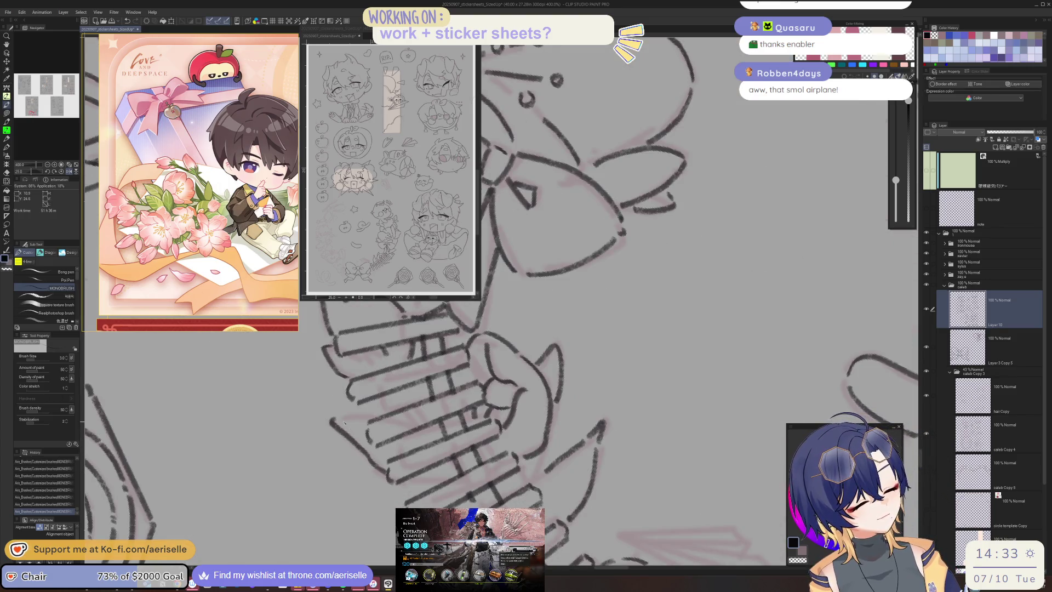
{"action": "scroll", "coordinate": [518, 496], "scroll_direction": "down", "scroll_amount": 4}
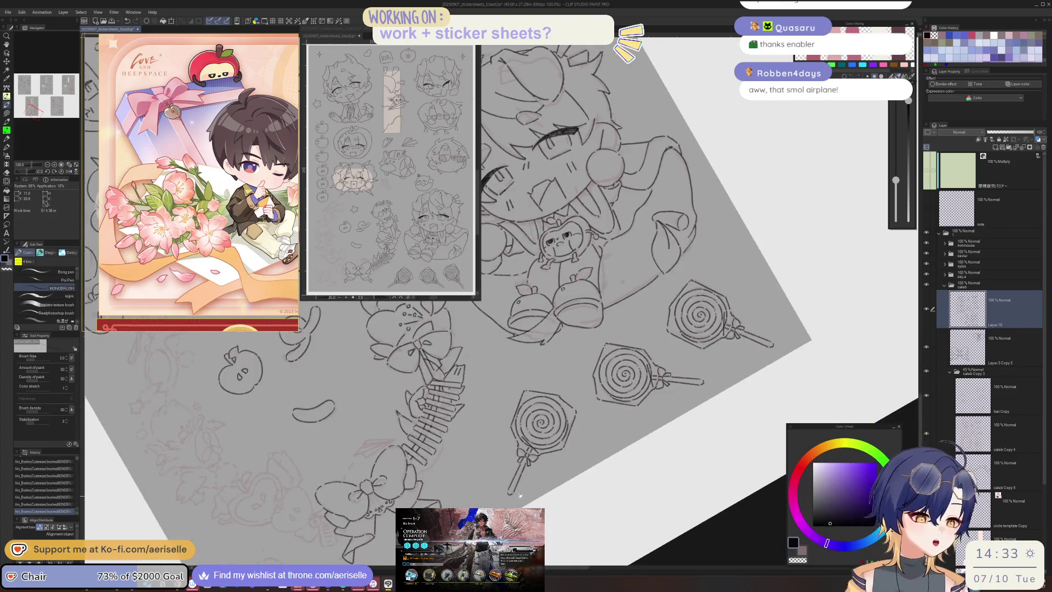
{"action": "scroll", "coordinate": [526, 438], "scroll_direction": "up", "scroll_amount": 2}
{"action": "scroll", "coordinate": [544, 365], "scroll_direction": "up", "scroll_amount": 1}
{"action": "scroll", "coordinate": [544, 365], "scroll_direction": "up", "scroll_amount": 2}
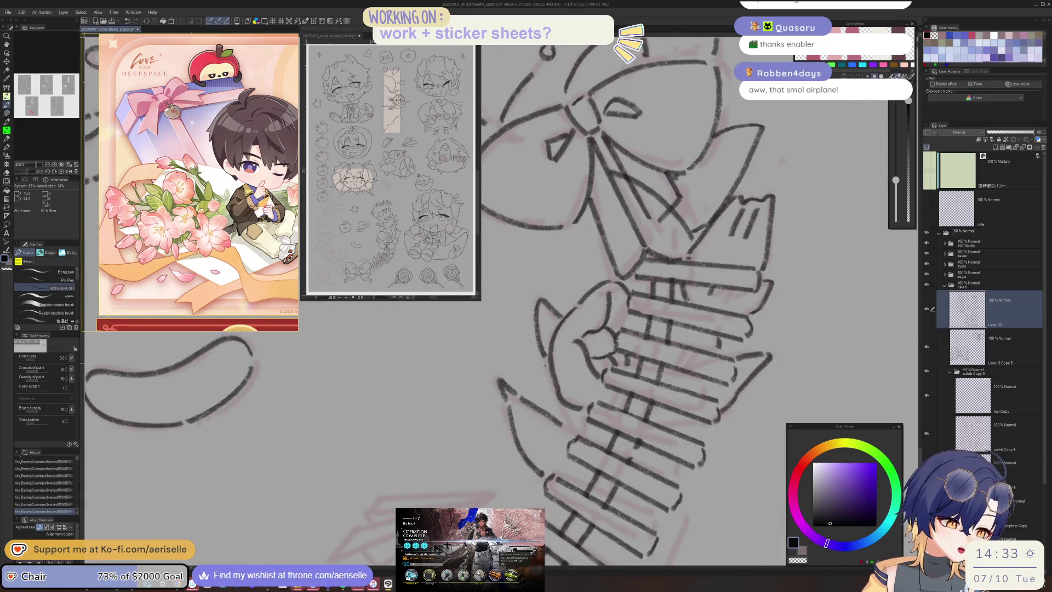
{"action": "mouse_move", "coordinate": [544, 365]}
{"action": "left_mouse_down"}
{"action": "mouse_move", "coordinate": [580, 323]}
{"action": "mouse_move", "coordinate": [521, 441]}
{"action": "mouse_move", "coordinate": [548, 438]}
{"action": "mouse_move", "coordinate": [642, 363]}
{"action": "left_mouse_up"}
{"action": "key", "text": "ctrl+z"}
{"action": "key", "text": "ctrl+y"}
{"action": "scroll", "coordinate": [538, 431], "scroll_direction": "down", "scroll_amount": 4}
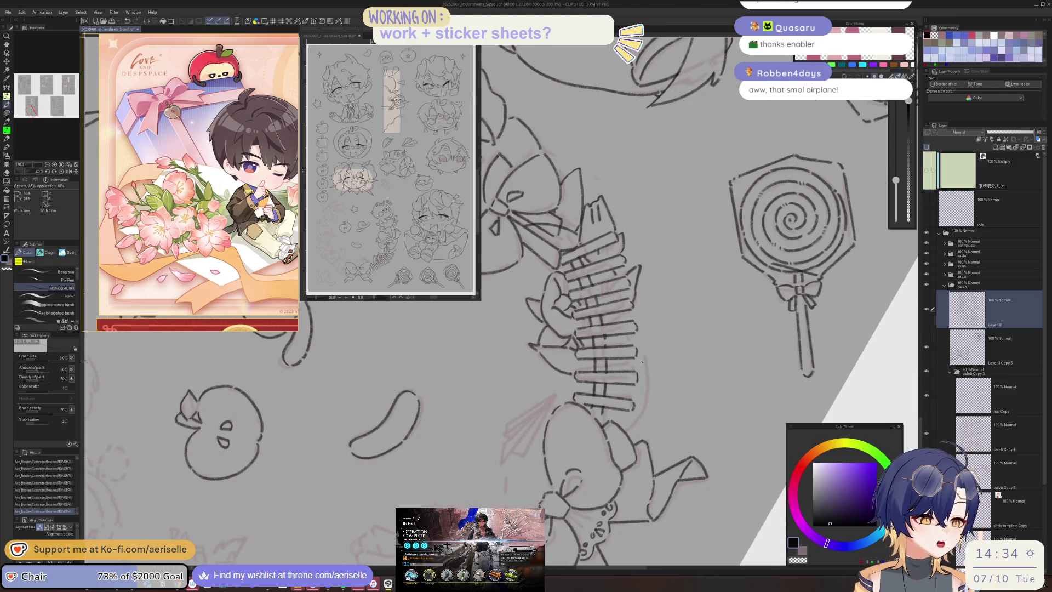
- Ink the fold line on the paper airplane beside the comb, redrawing the stroke once
{"action": "left_click_drag", "start_coordinate": [646, 360], "coordinate": [429, 391]}
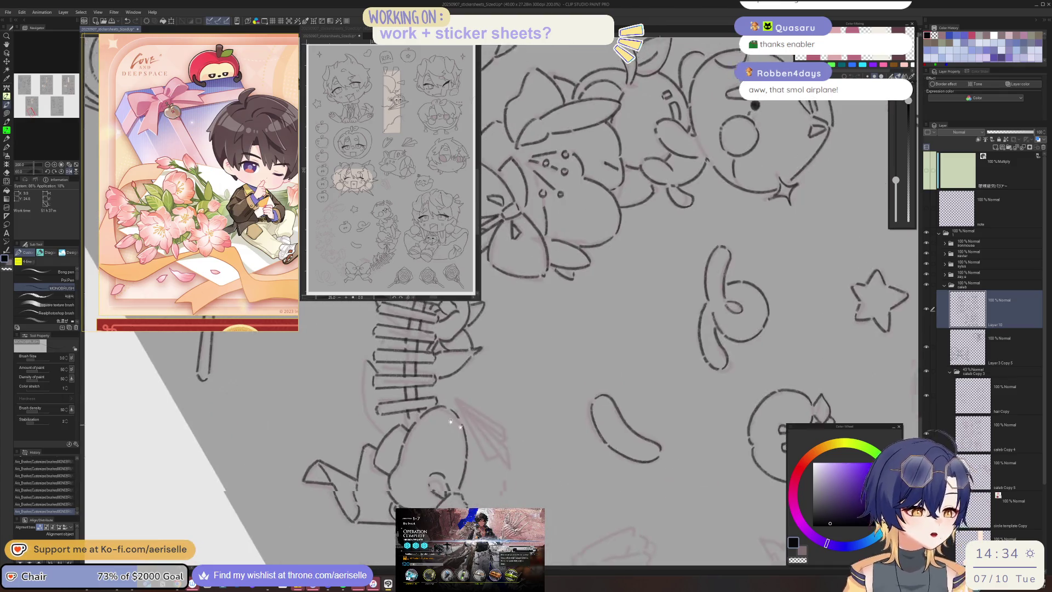
{"action": "key", "text": "ctrl+z"}
{"action": "key", "text": "ctrl+y"}
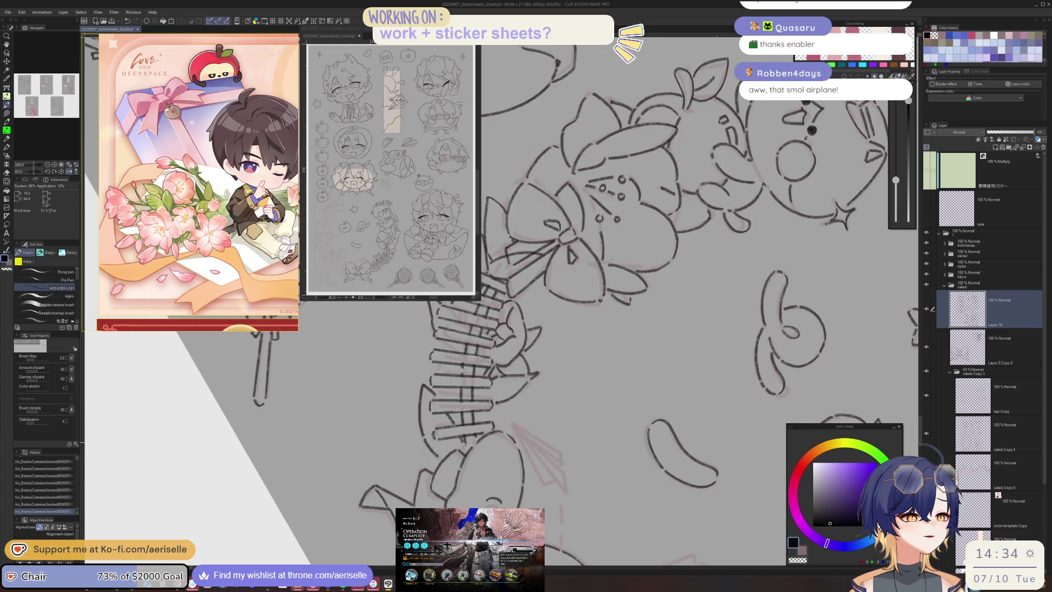
{"action": "mouse_move", "coordinate": [523, 415]}
{"action": "left_mouse_down"}
{"action": "mouse_move", "coordinate": [577, 359]}
{"action": "mouse_move", "coordinate": [547, 408]}
{"action": "left_mouse_up"}
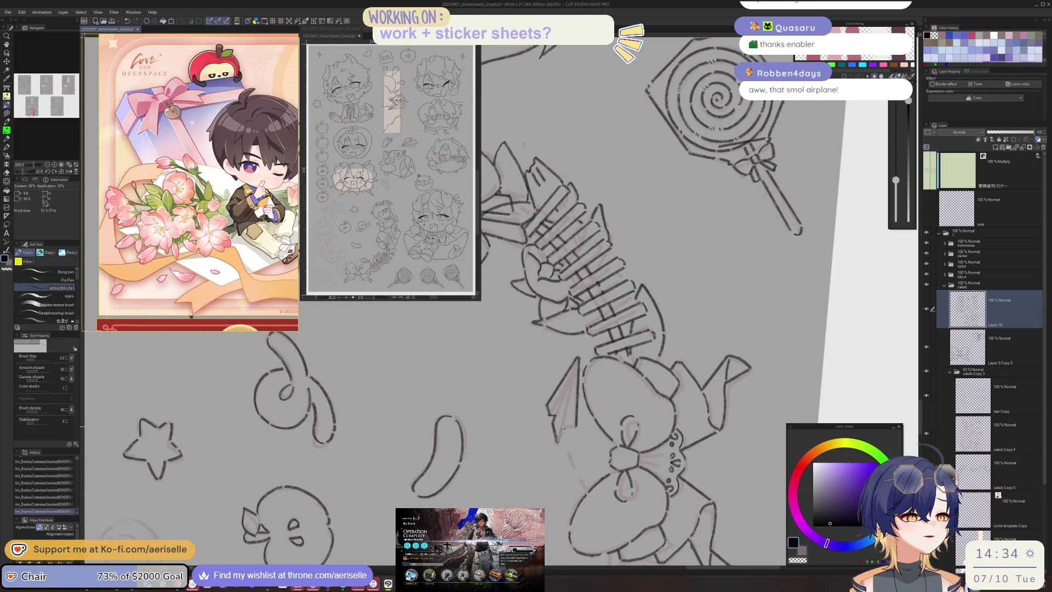
{"action": "mouse_move", "coordinate": [566, 425]}
{"action": "left_mouse_down"}
{"action": "mouse_move", "coordinate": [576, 361]}
{"action": "mouse_move", "coordinate": [556, 412]}
{"action": "mouse_move", "coordinate": [578, 361]}
{"action": "left_mouse_up"}
{"action": "key", "text": "ctrl+z"}
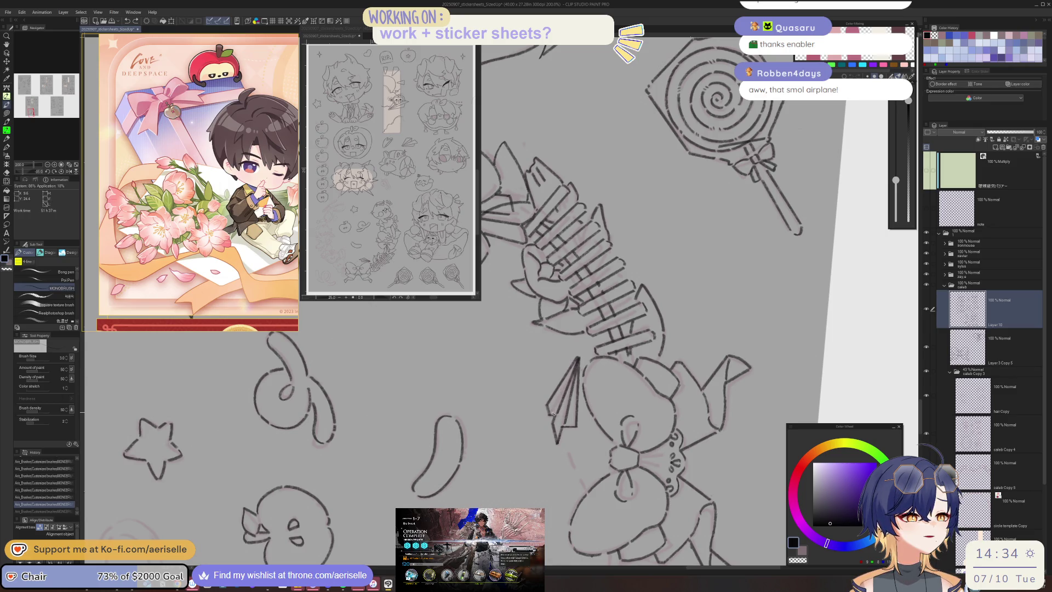
{"action": "left_click_drag", "start_coordinate": [553, 413], "coordinate": [601, 318]}
{"action": "key", "text": "ctrl+at"}
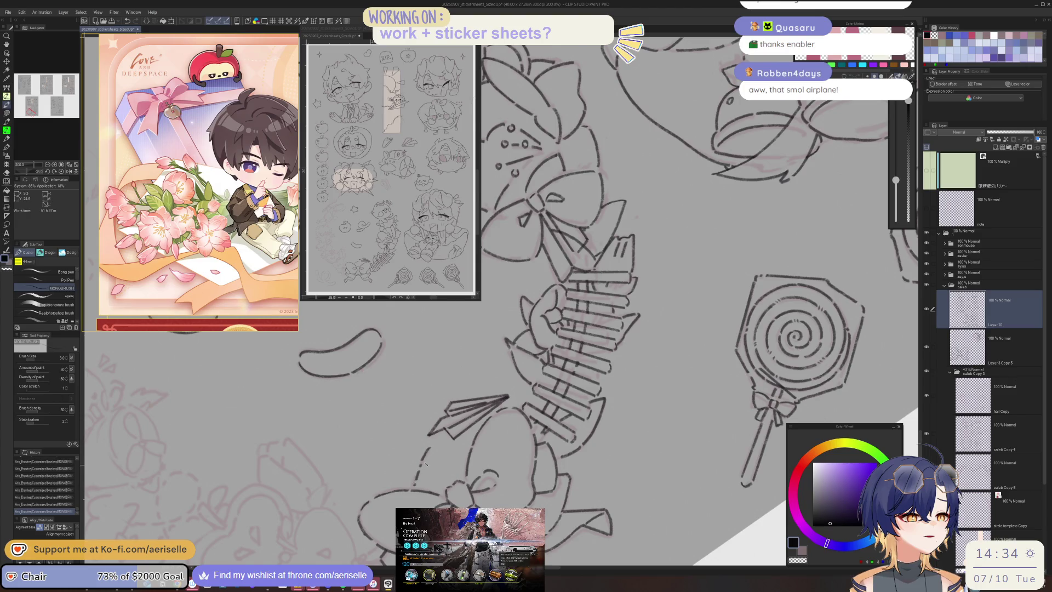
{"action": "scroll", "coordinate": [426, 465], "scroll_direction": "down", "scroll_amount": 2}
{"action": "mouse_move", "coordinate": [426, 465]}
{"action": "left_mouse_down"}
{"action": "mouse_move", "coordinate": [676, 437]}
{"action": "mouse_move", "coordinate": [557, 431]}
{"action": "left_mouse_up"}
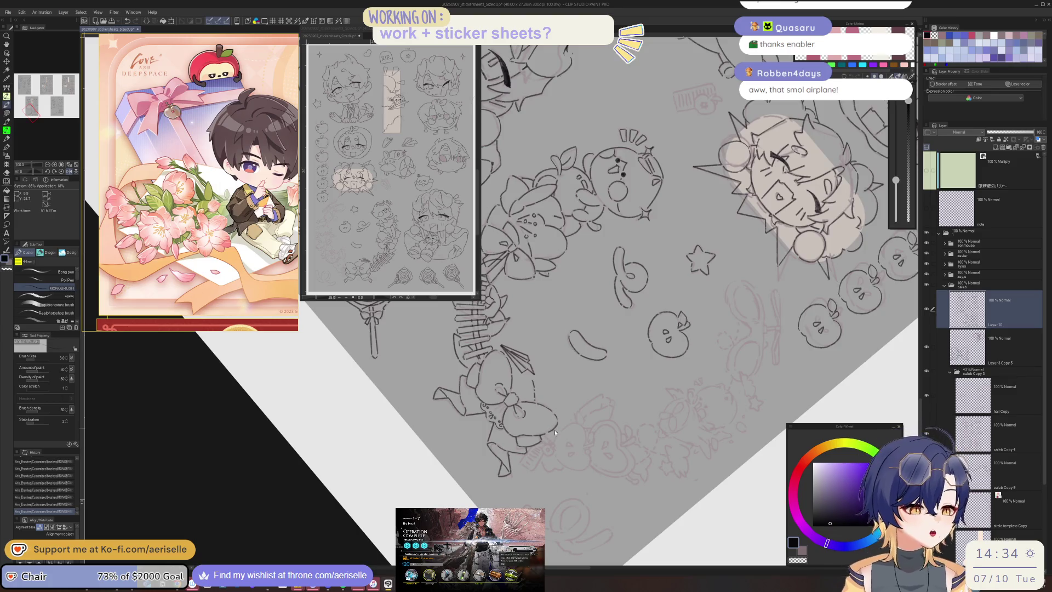
- Finish the small apple's outline beside the bow
{"action": "scroll", "coordinate": [557, 432], "scroll_direction": "up", "scroll_amount": 2}
{"action": "left_click_drag", "start_coordinate": [556, 431], "coordinate": [360, 391]}
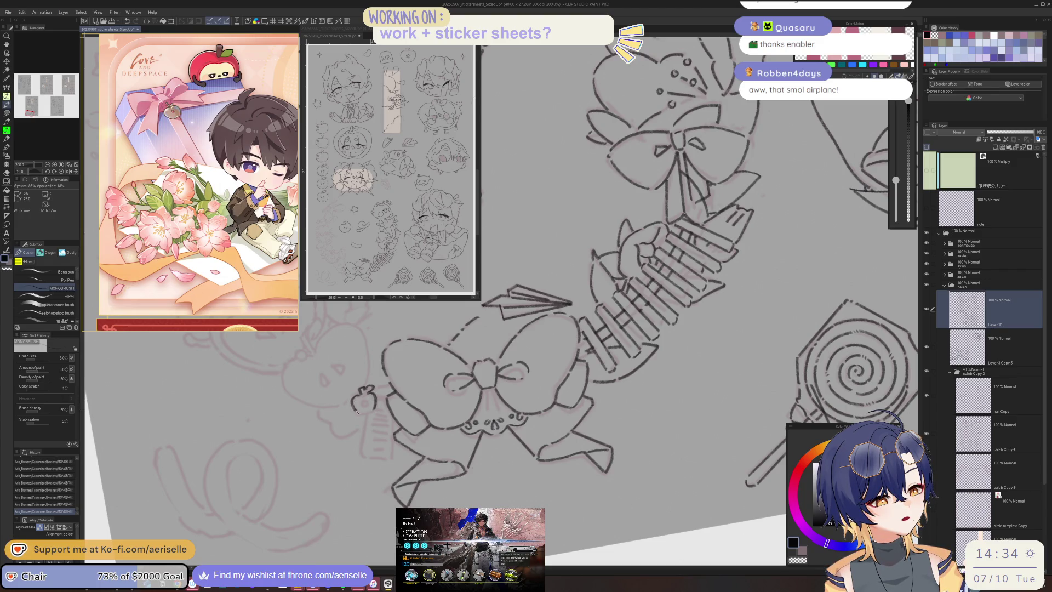
{"action": "mouse_move", "coordinate": [361, 412]}
{"action": "left_mouse_down"}
{"action": "mouse_move", "coordinate": [376, 403]}
{"action": "mouse_move", "coordinate": [365, 449]}
{"action": "left_mouse_up"}
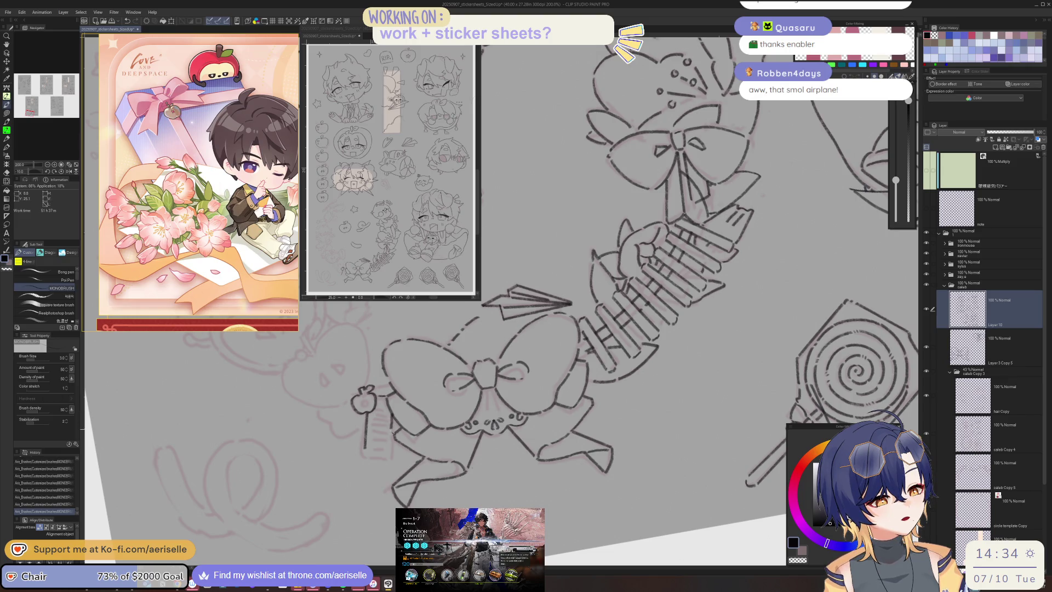
- Add two short ink strokes to the striped comb, then zoom out over the sheet
{"action": "left_click_drag", "start_coordinate": [390, 445], "coordinate": [311, 352]}
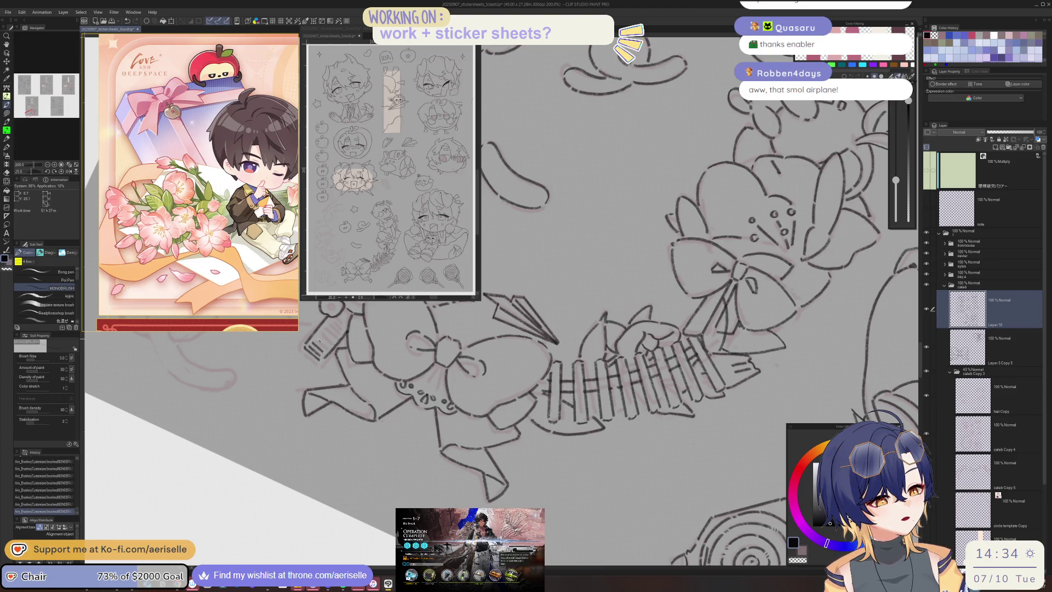
{"action": "left_click_drag", "start_coordinate": [317, 340], "coordinate": [333, 341]}
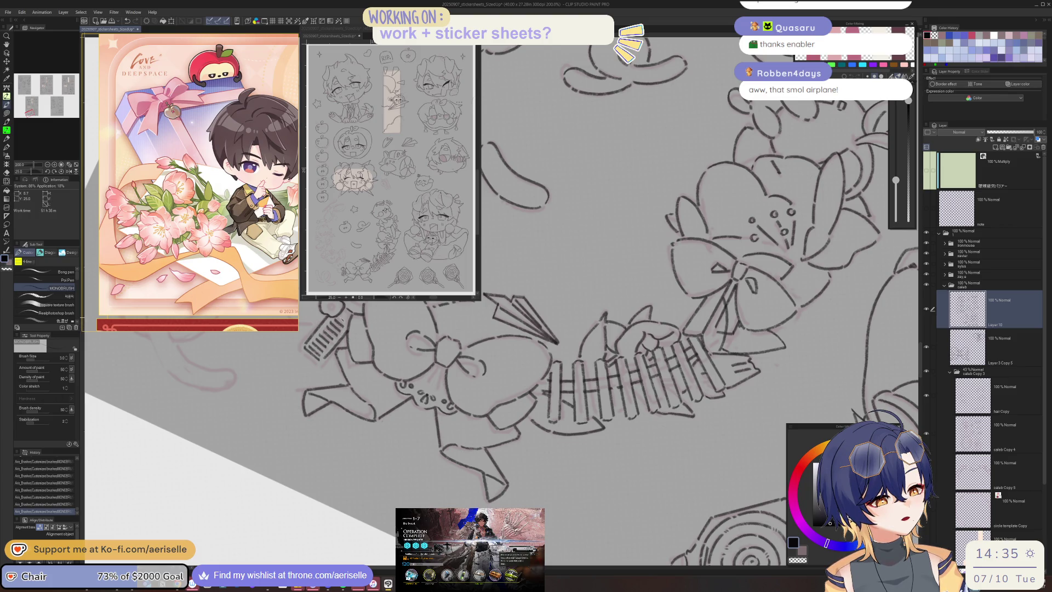
{"action": "key", "text": "ctrl+alt+0"}
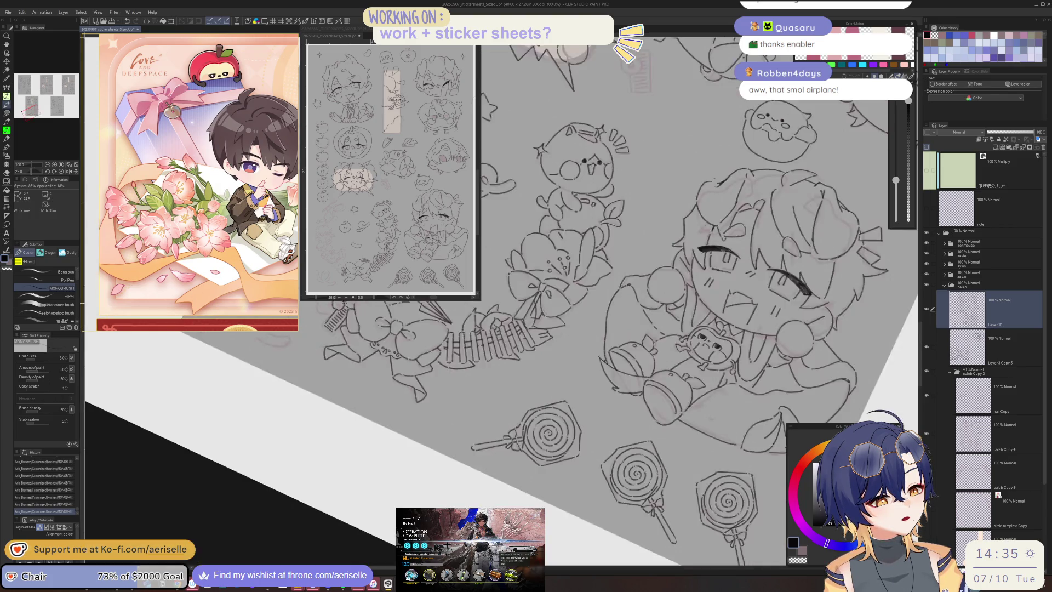
{"action": "left_click_drag", "start_coordinate": [712, 274], "coordinate": [225, 291]}
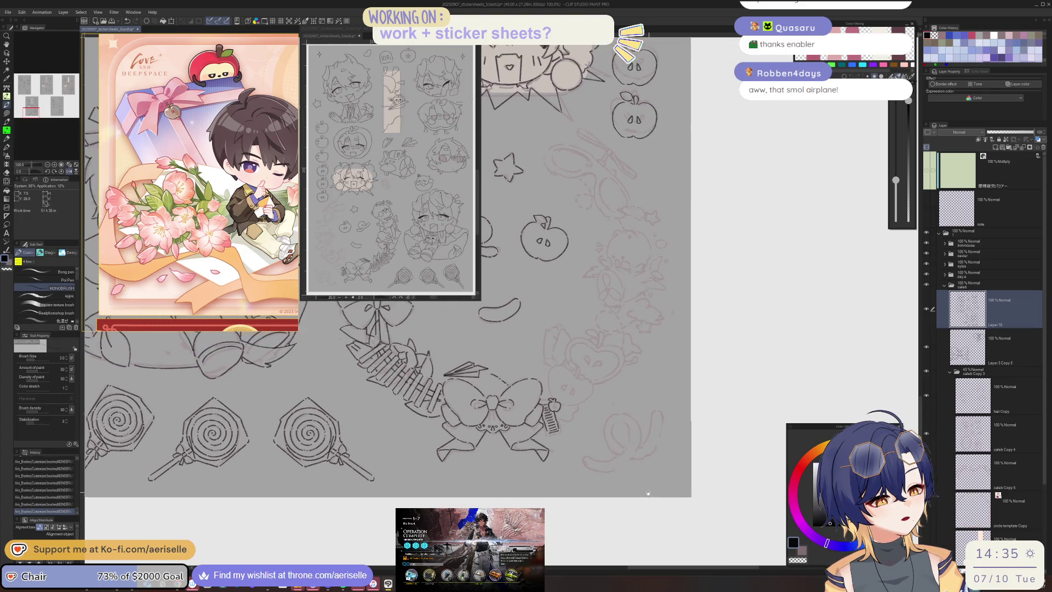
- Zoom in and ink the apple's curled stem and two small oval eyes
{"action": "scroll", "coordinate": [581, 416], "scroll_direction": "up", "scroll_amount": 2}
{"action": "scroll", "coordinate": [574, 405], "scroll_direction": "up", "scroll_amount": 3}
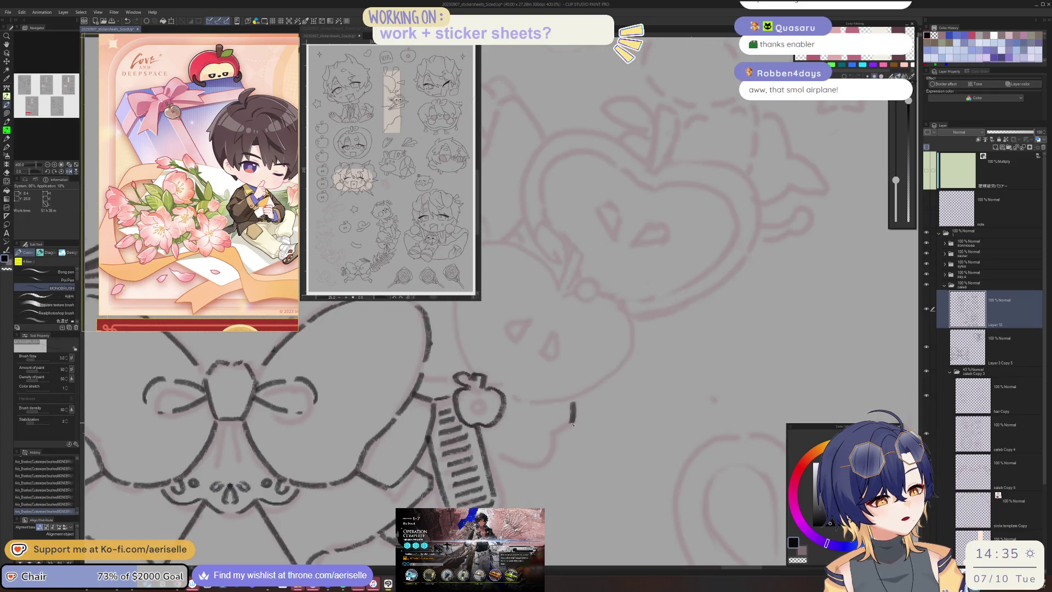
{"action": "left_click_drag", "start_coordinate": [552, 432], "coordinate": [542, 450]}
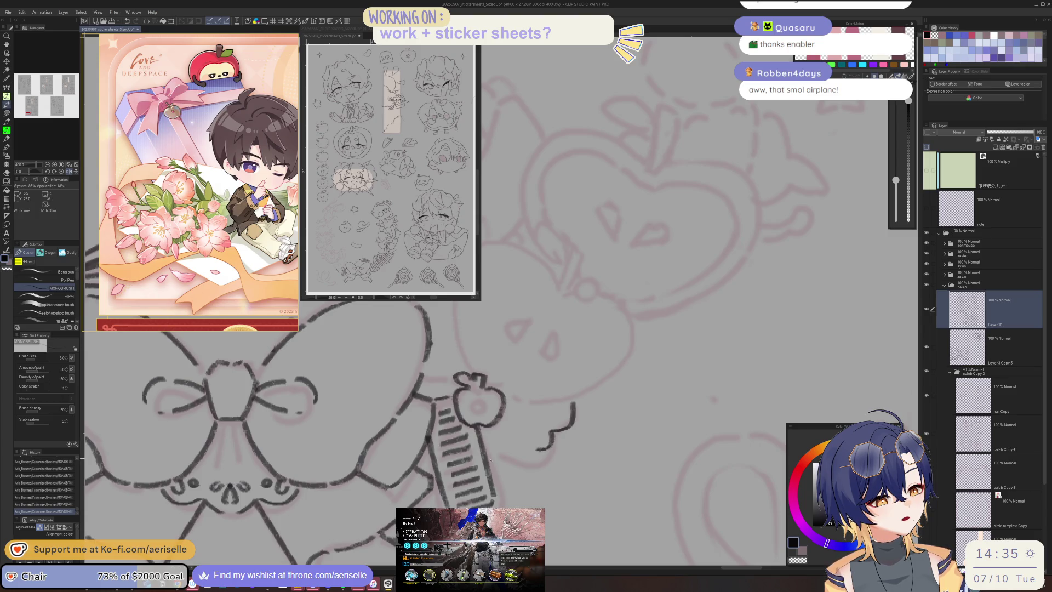
{"action": "key", "text": "ctrl+z"}
{"action": "mouse_move", "coordinate": [483, 429]}
{"action": "left_mouse_down"}
{"action": "mouse_move", "coordinate": [507, 471]}
{"action": "mouse_move", "coordinate": [494, 384]}
{"action": "left_mouse_up"}
{"action": "mouse_move", "coordinate": [433, 435]}
{"action": "left_mouse_down"}
{"action": "mouse_move", "coordinate": [459, 409]}
{"action": "mouse_move", "coordinate": [529, 410]}
{"action": "mouse_move", "coordinate": [519, 427]}
{"action": "mouse_move", "coordinate": [555, 409]}
{"action": "mouse_move", "coordinate": [480, 405]}
{"action": "mouse_move", "coordinate": [495, 371]}
{"action": "mouse_move", "coordinate": [536, 361]}
{"action": "mouse_move", "coordinate": [510, 392]}
{"action": "left_mouse_up"}
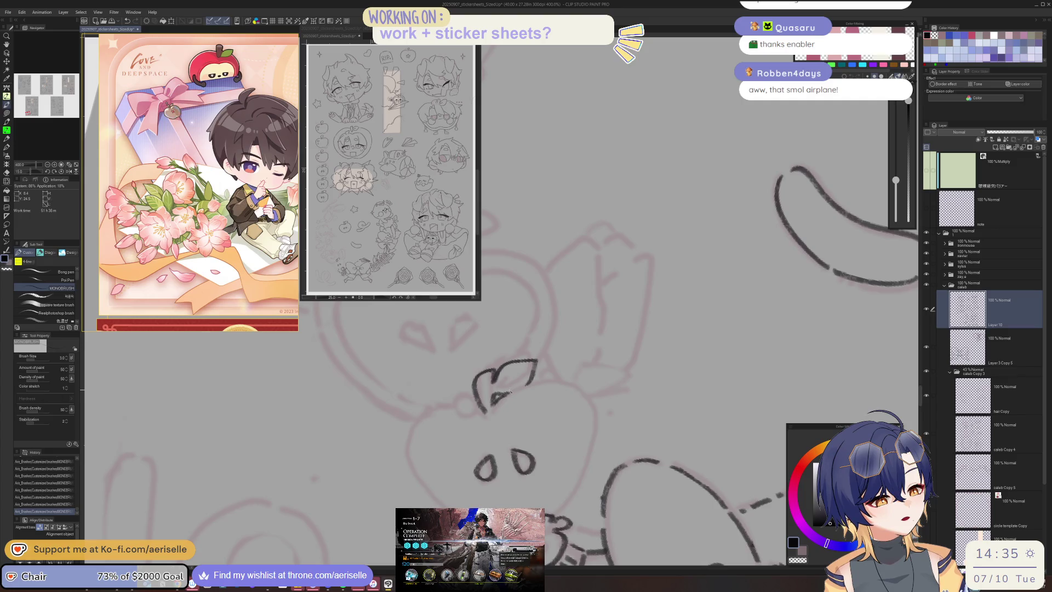
- Ink the apple face's left and right outline, retrying the right-side stroke twice
{"action": "mouse_move", "coordinate": [455, 405]}
{"action": "left_mouse_down"}
{"action": "mouse_move", "coordinate": [405, 469]}
{"action": "mouse_move", "coordinate": [442, 507]}
{"action": "left_mouse_up"}
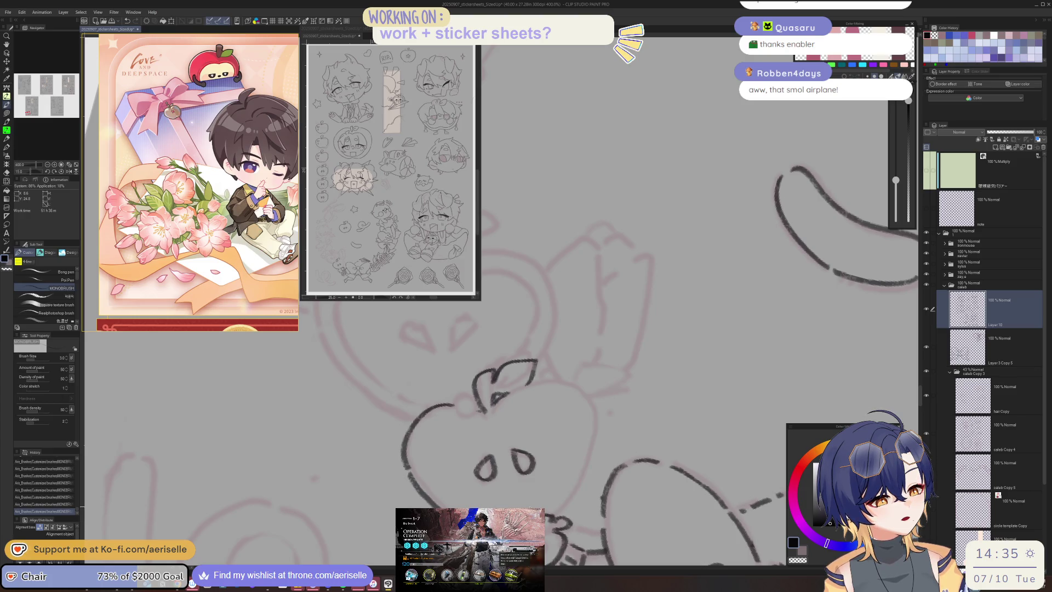
{"action": "left_click_drag", "start_coordinate": [552, 381], "coordinate": [591, 443]}
{"action": "key", "text": "ctrl+z"}
{"action": "mouse_move", "coordinate": [530, 379]}
{"action": "left_mouse_down"}
{"action": "mouse_move", "coordinate": [578, 400]}
{"action": "mouse_move", "coordinate": [572, 496]}
{"action": "left_mouse_up"}
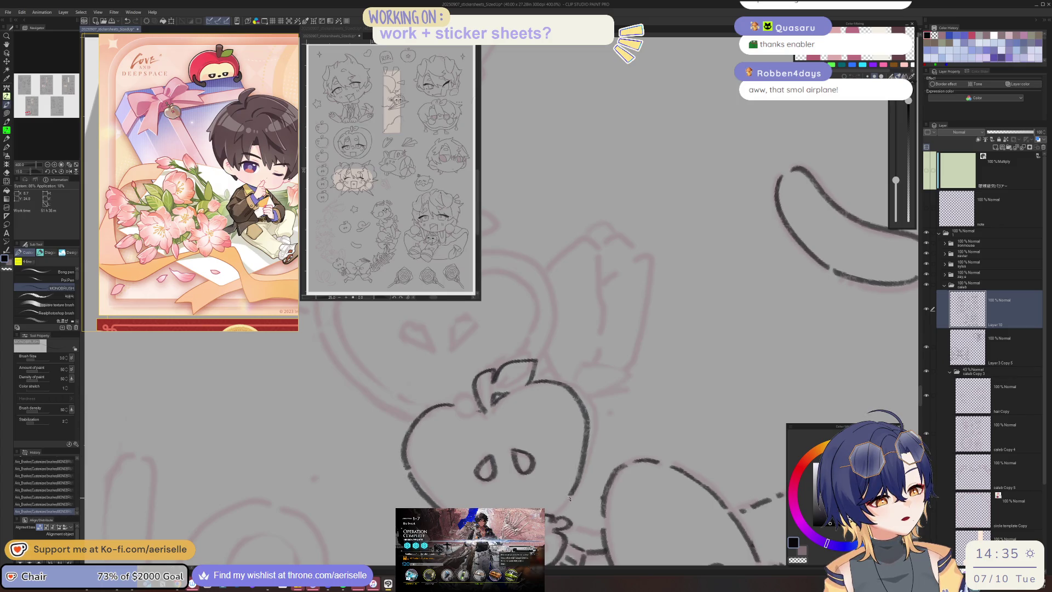
{"action": "key", "text": "ctrl+z"}
{"action": "mouse_move", "coordinate": [530, 378]}
{"action": "left_mouse_down"}
{"action": "mouse_move", "coordinate": [585, 400]}
{"action": "mouse_move", "coordinate": [565, 505]}
{"action": "left_mouse_up"}
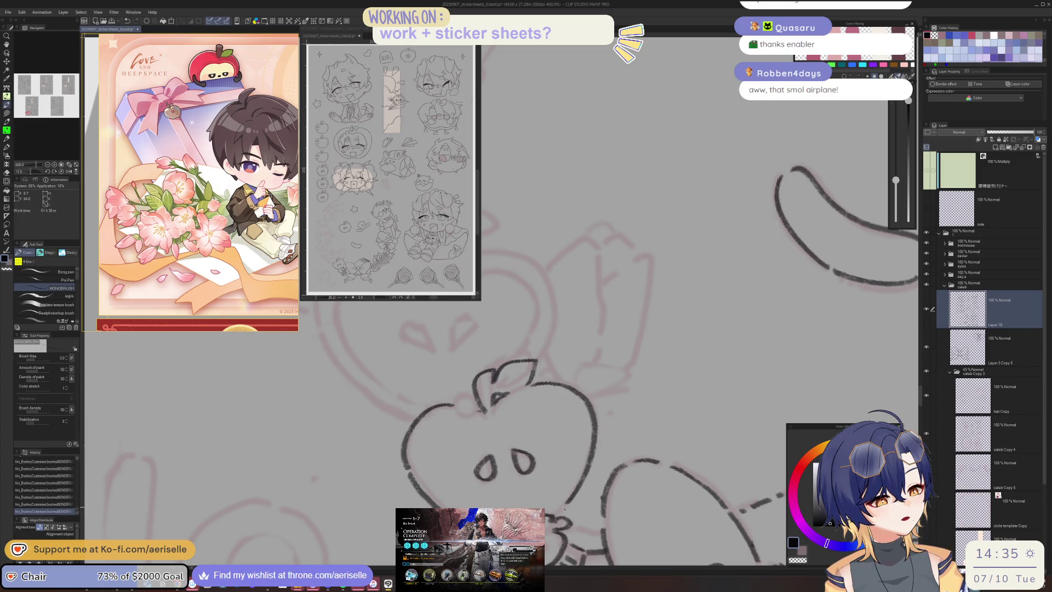
- Ink the raised hand with spread fingers and the curved arm line above the apple
{"action": "scroll", "coordinate": [601, 439], "scroll_direction": "up", "scroll_amount": 3}
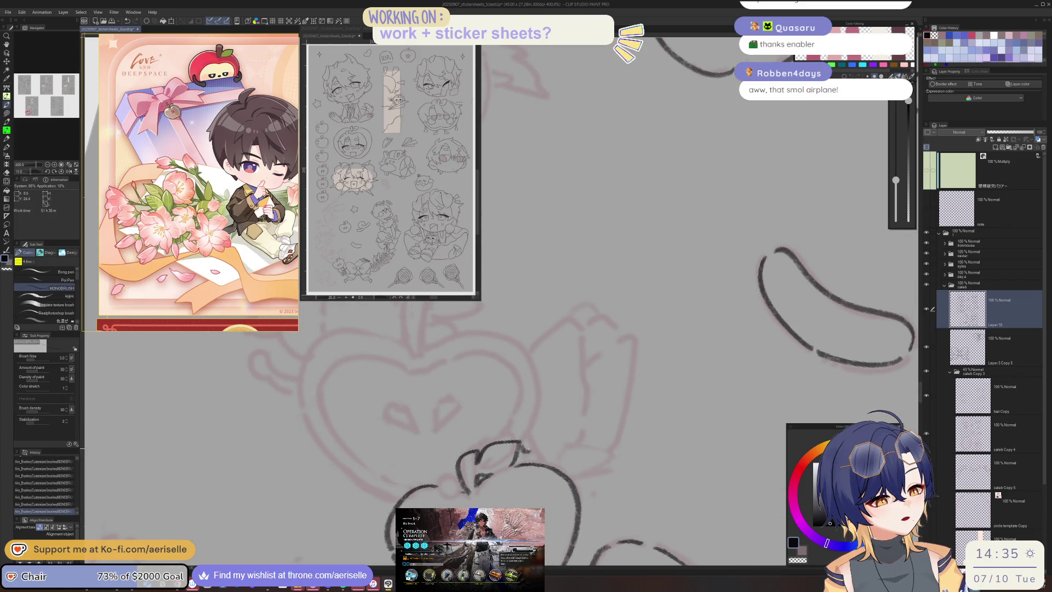
{"action": "left_click_drag", "start_coordinate": [531, 348], "coordinate": [584, 363]}
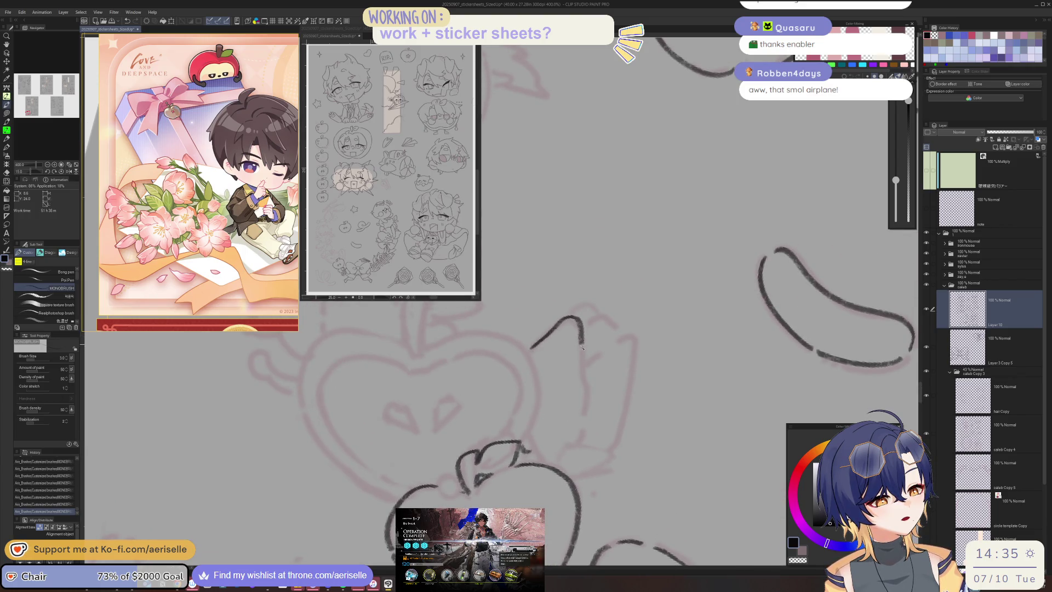
{"action": "key", "text": "ctrl+z"}
{"action": "mouse_move", "coordinate": [560, 316]}
{"action": "left_mouse_down"}
{"action": "mouse_move", "coordinate": [582, 329]}
{"action": "mouse_move", "coordinate": [587, 424]}
{"action": "left_mouse_up"}
{"action": "mouse_move", "coordinate": [567, 317]}
{"action": "left_mouse_down"}
{"action": "mouse_move", "coordinate": [578, 345]}
{"action": "mouse_move", "coordinate": [531, 350]}
{"action": "mouse_move", "coordinate": [636, 343]}
{"action": "mouse_move", "coordinate": [617, 443]}
{"action": "left_mouse_up"}
{"action": "left_click_drag", "start_coordinate": [582, 330], "coordinate": [619, 331]}
{"action": "key", "text": "minus"}
{"action": "key", "text": "minus"}
{"action": "mouse_move", "coordinate": [608, 429]}
{"action": "left_mouse_down"}
{"action": "mouse_move", "coordinate": [613, 411]}
{"action": "mouse_move", "coordinate": [666, 407]}
{"action": "mouse_move", "coordinate": [639, 434]}
{"action": "left_mouse_up"}
{"action": "left_click_drag", "start_coordinate": [575, 427], "coordinate": [600, 422]}
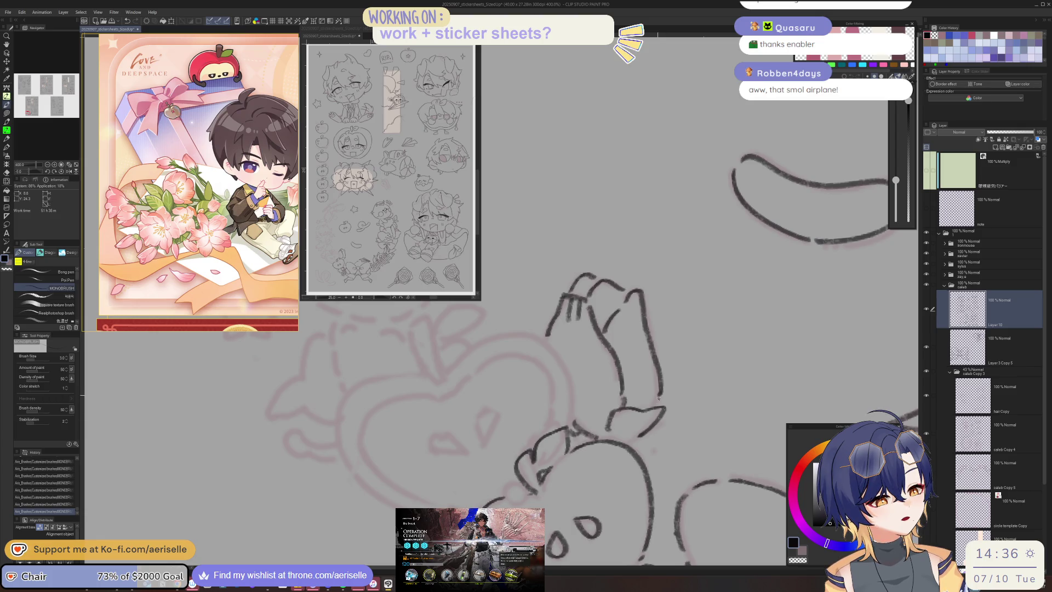
- Ink the arm line, then the heart-shaped apple's left edge, curved stem and top-left lobe
{"action": "left_click_drag", "start_coordinate": [548, 342], "coordinate": [573, 422]}
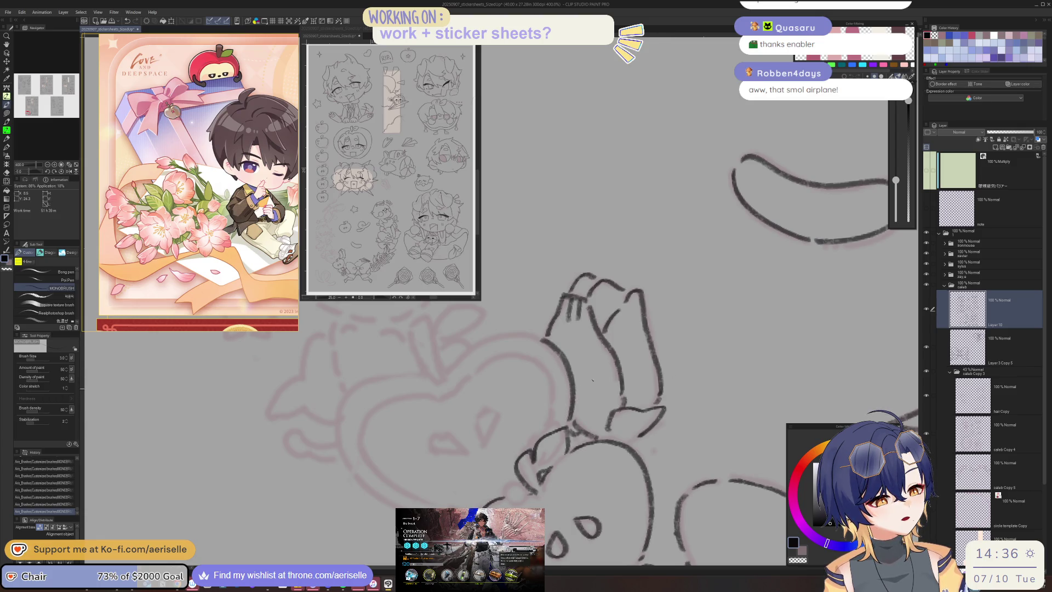
{"action": "key", "text": "minus"}
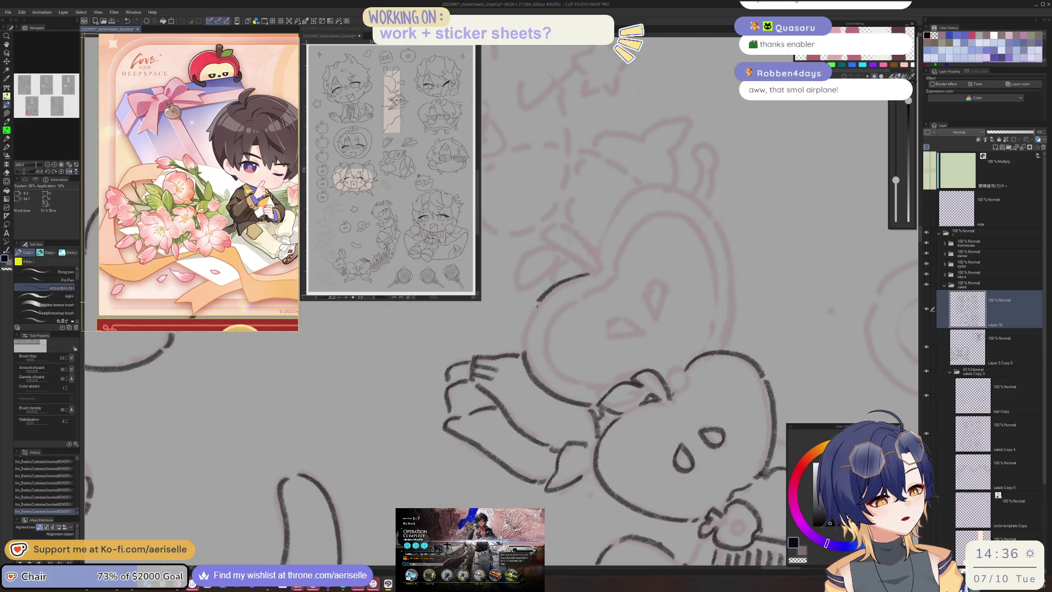
{"action": "key", "text": "minus"}
{"action": "key", "text": "minus"}
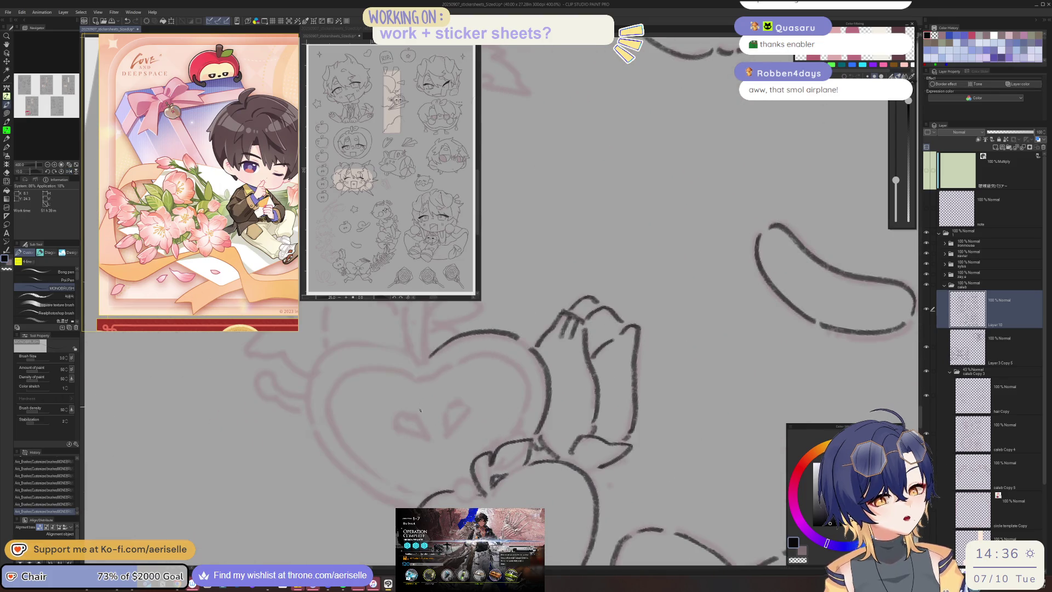
{"action": "left_click_drag", "start_coordinate": [419, 408], "coordinate": [552, 378]}
{"action": "left_click_drag", "start_coordinate": [476, 320], "coordinate": [441, 400]}
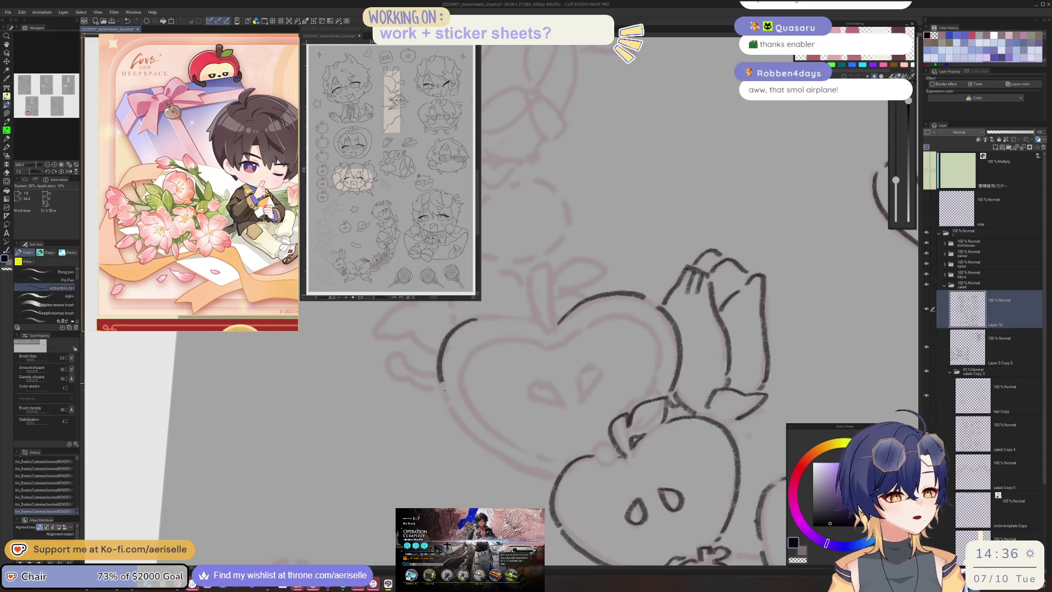
{"action": "mouse_move", "coordinate": [403, 354]}
{"action": "left_mouse_down"}
{"action": "mouse_move", "coordinate": [397, 388]}
{"action": "mouse_move", "coordinate": [439, 470]}
{"action": "left_mouse_up"}
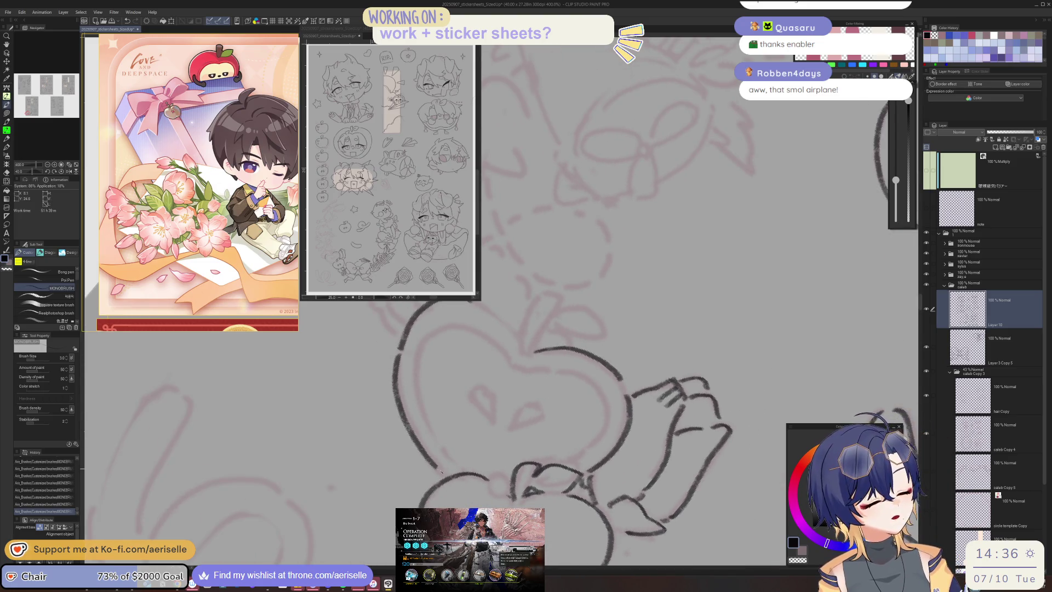
{"action": "left_click_drag", "start_coordinate": [507, 354], "coordinate": [535, 387]}
{"action": "mouse_move", "coordinate": [466, 320]}
{"action": "left_mouse_down"}
{"action": "mouse_move", "coordinate": [488, 361]}
{"action": "mouse_move", "coordinate": [499, 428]}
{"action": "left_mouse_up"}
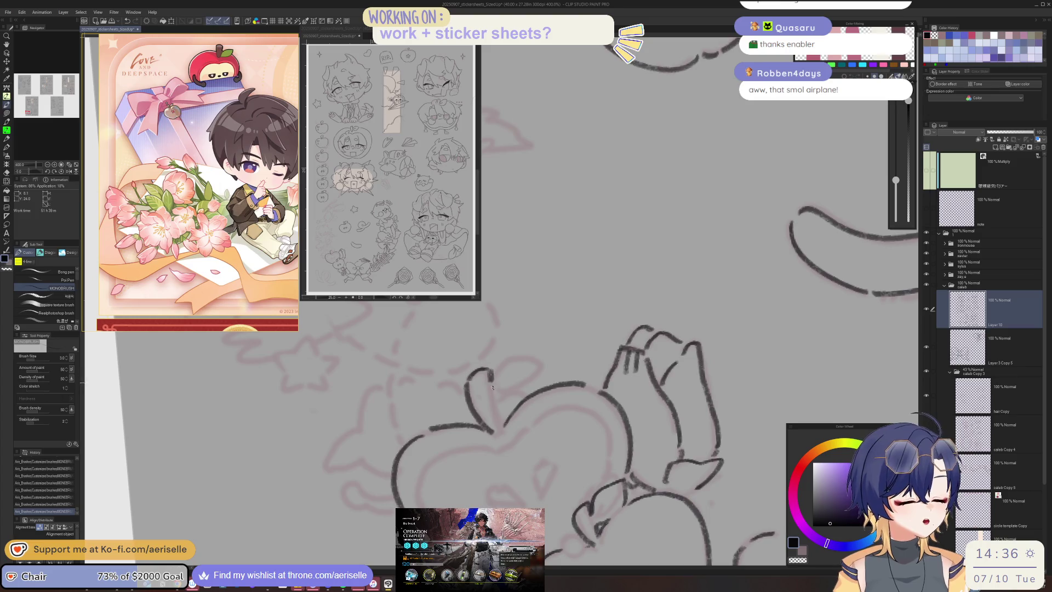
{"action": "left_click_drag", "start_coordinate": [495, 379], "coordinate": [536, 361]}
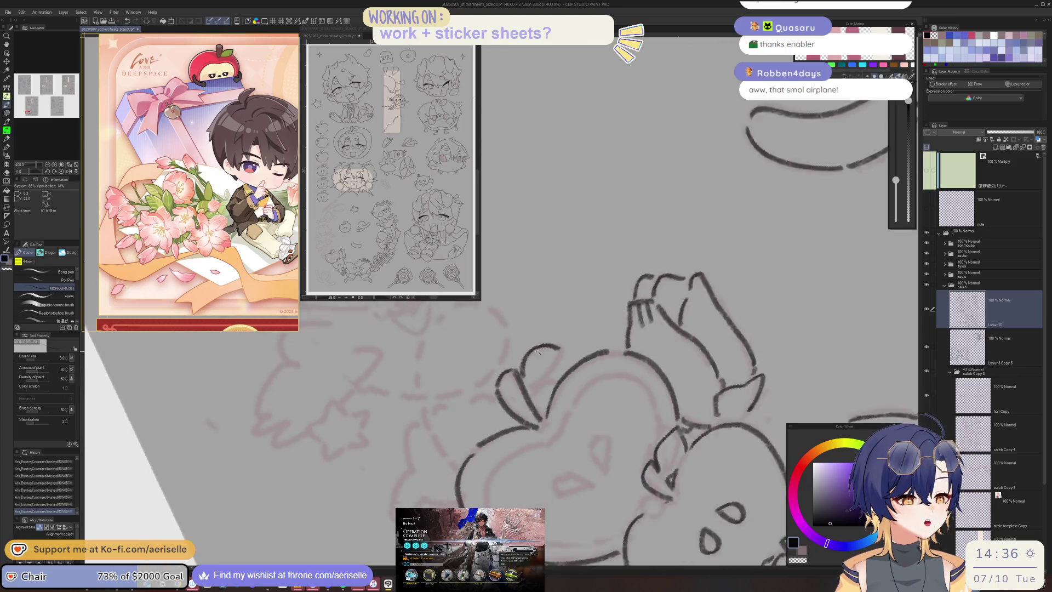
{"action": "left_click_drag", "start_coordinate": [576, 327], "coordinate": [569, 366]}
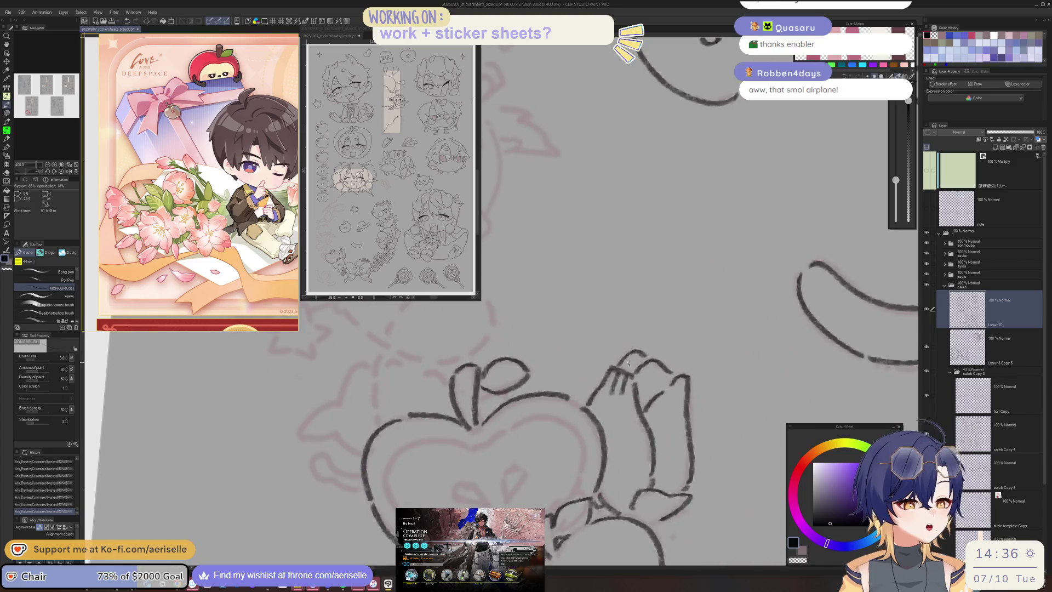
- Briefly use the eraser, then ink the apple's two teardrop eyes
{"action": "key", "text": "e"}
{"action": "key", "text": "p"}
{"action": "left_click_drag", "start_coordinate": [474, 380], "coordinate": [488, 388]}
{"action": "left_click_drag", "start_coordinate": [560, 445], "coordinate": [574, 434]}
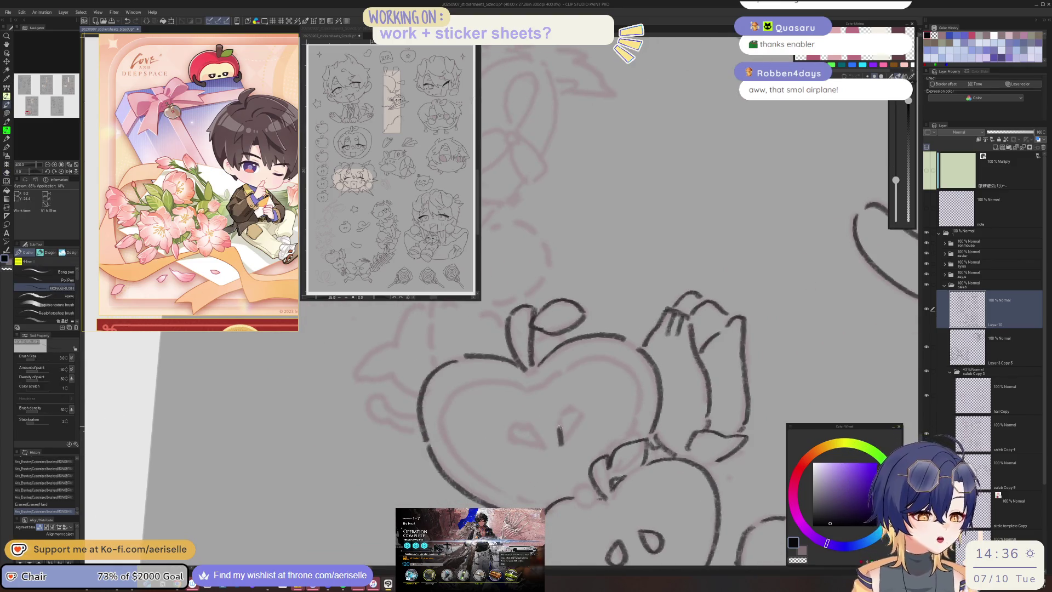
{"action": "key", "text": "h"}
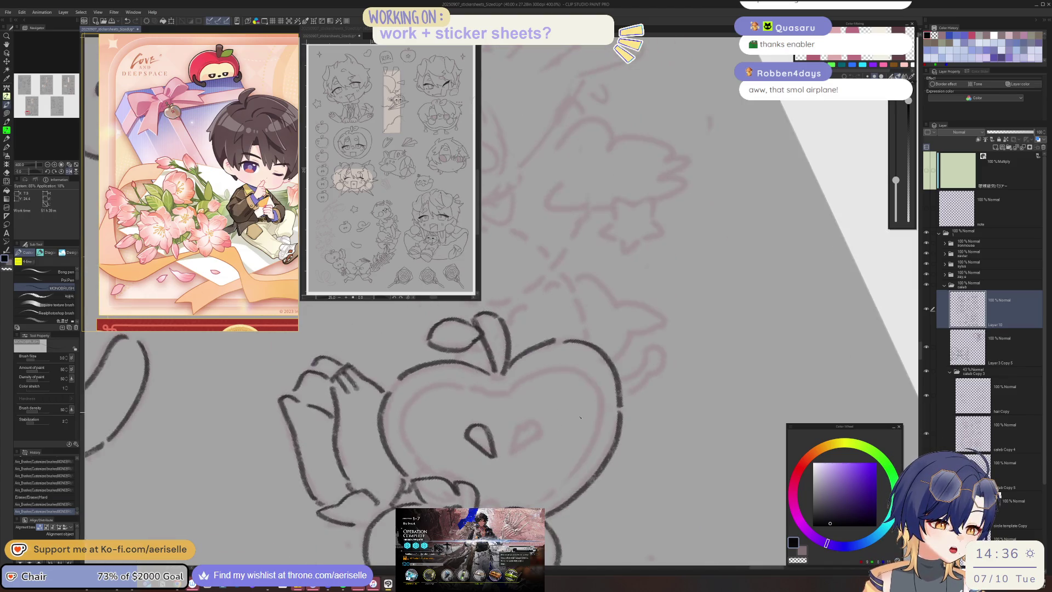
{"action": "left_click_drag", "start_coordinate": [512, 458], "coordinate": [510, 458]}
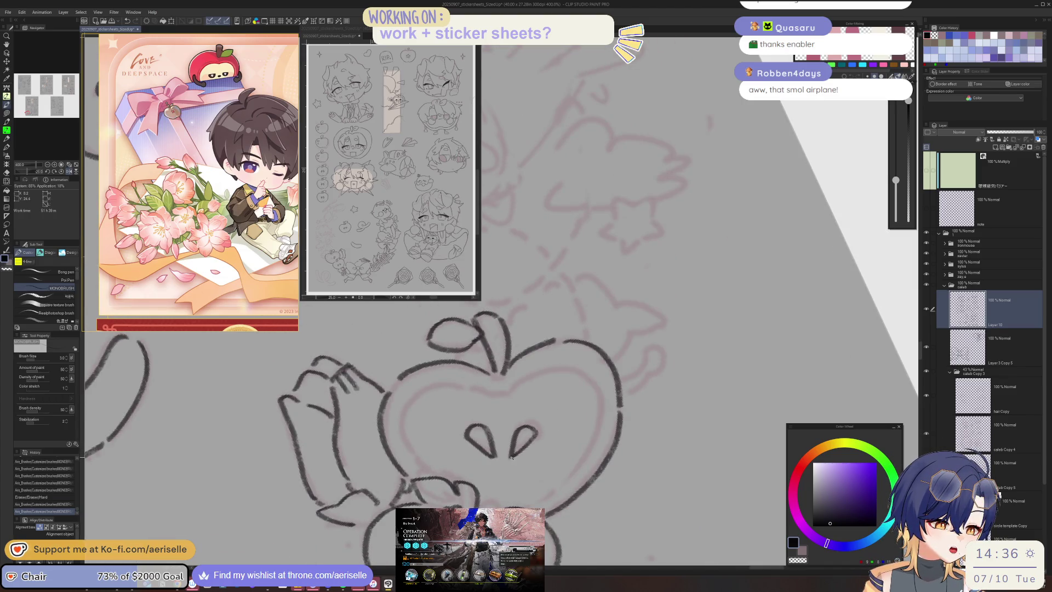
{"action": "key", "text": "h"}
{"action": "key", "text": "minus"}
{"action": "key", "text": "minus"}
- Ink the apple's inner curve, a line by the stem and its lower-left outline
{"action": "left_click_drag", "start_coordinate": [554, 393], "coordinate": [648, 412]}
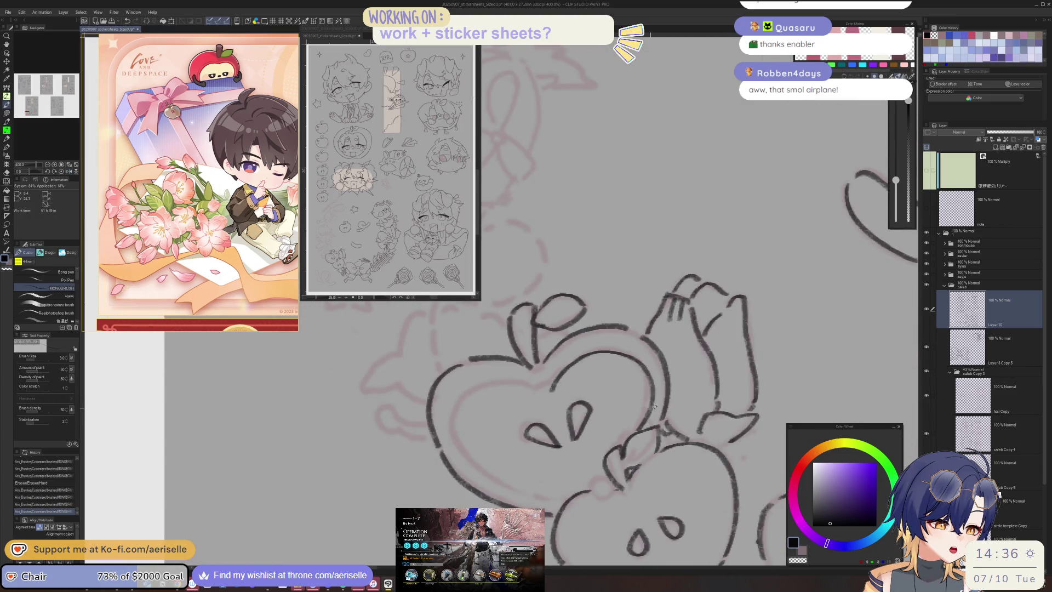
{"action": "key", "text": "h"}
{"action": "key", "text": "minus"}
{"action": "key", "text": "minus"}
{"action": "mouse_move", "coordinate": [521, 386]}
{"action": "left_mouse_down"}
{"action": "mouse_move", "coordinate": [507, 404]}
{"action": "mouse_move", "coordinate": [609, 423]}
{"action": "left_mouse_up"}
{"action": "key", "text": "h"}
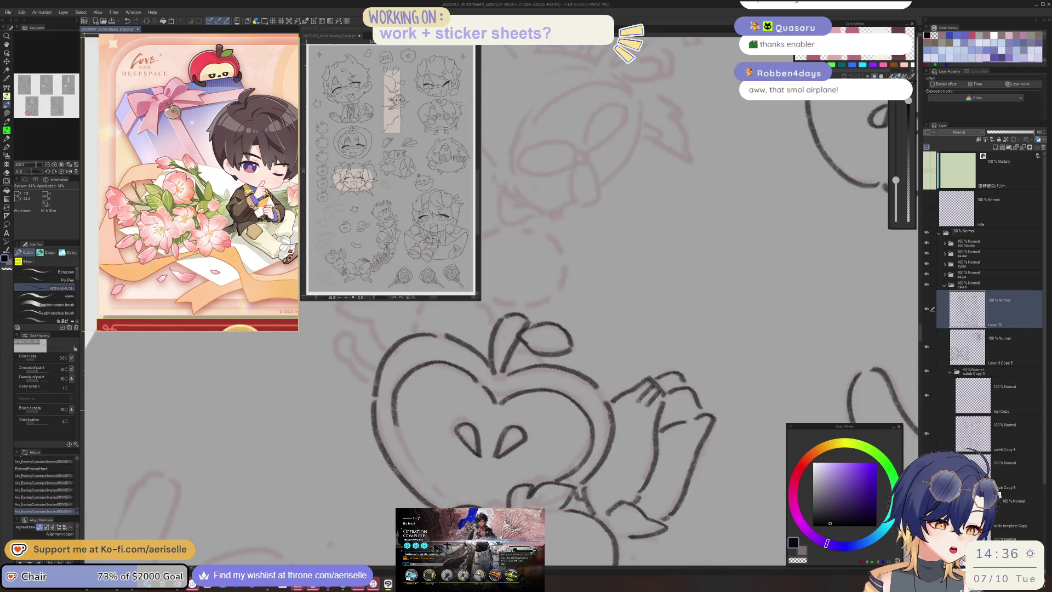
{"action": "left_click_drag", "start_coordinate": [401, 438], "coordinate": [455, 503]}
{"action": "key", "text": "h"}
{"action": "key", "text": "minus"}
{"action": "left_click_drag", "start_coordinate": [452, 447], "coordinate": [453, 456]}
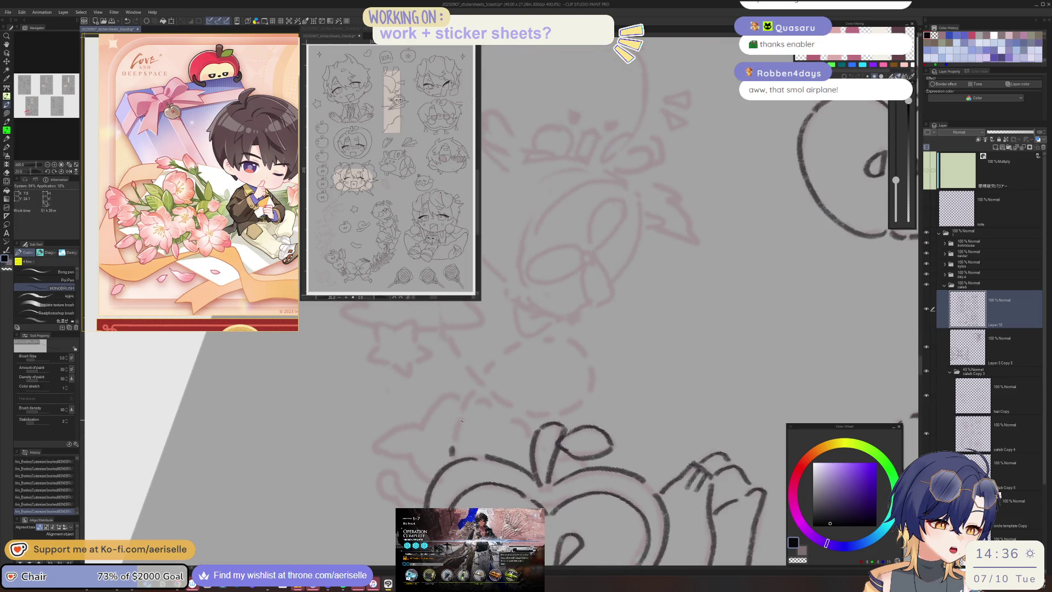
- Draw and extend a short vertical line above the apple
{"action": "left_click_drag", "start_coordinate": [459, 414], "coordinate": [452, 439]}
{"action": "key", "text": "minus"}
{"action": "left_click_drag", "start_coordinate": [507, 366], "coordinate": [497, 391]}
{"action": "key", "text": "minus"}
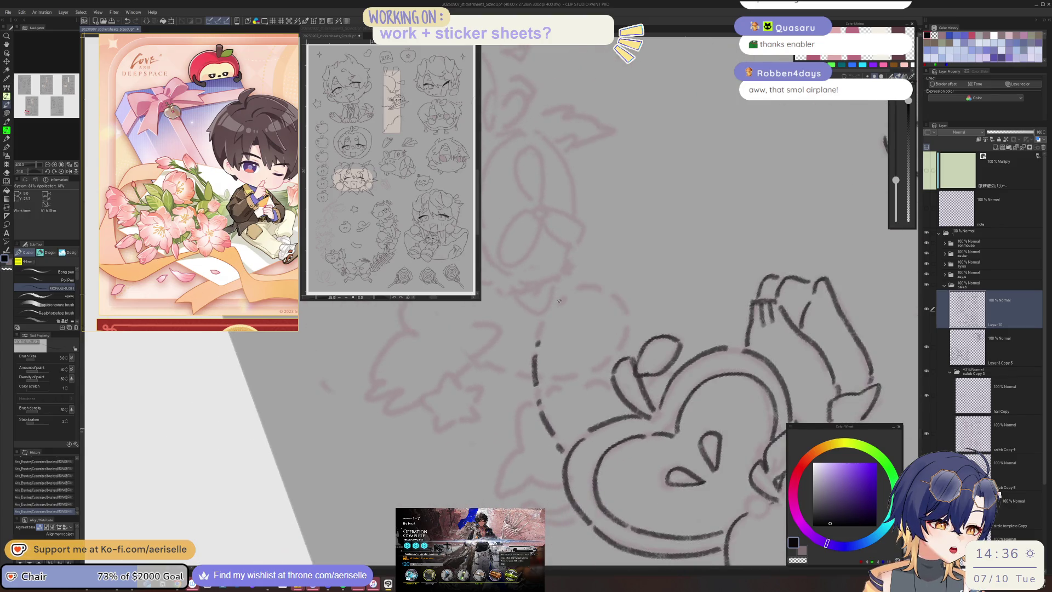
- Add three dashes forming the dashed loop above the apple, then view the whole wreath
{"action": "left_click_drag", "start_coordinate": [542, 331], "coordinate": [565, 296]}
{"action": "key", "text": "minus"}
{"action": "key", "text": "minus"}
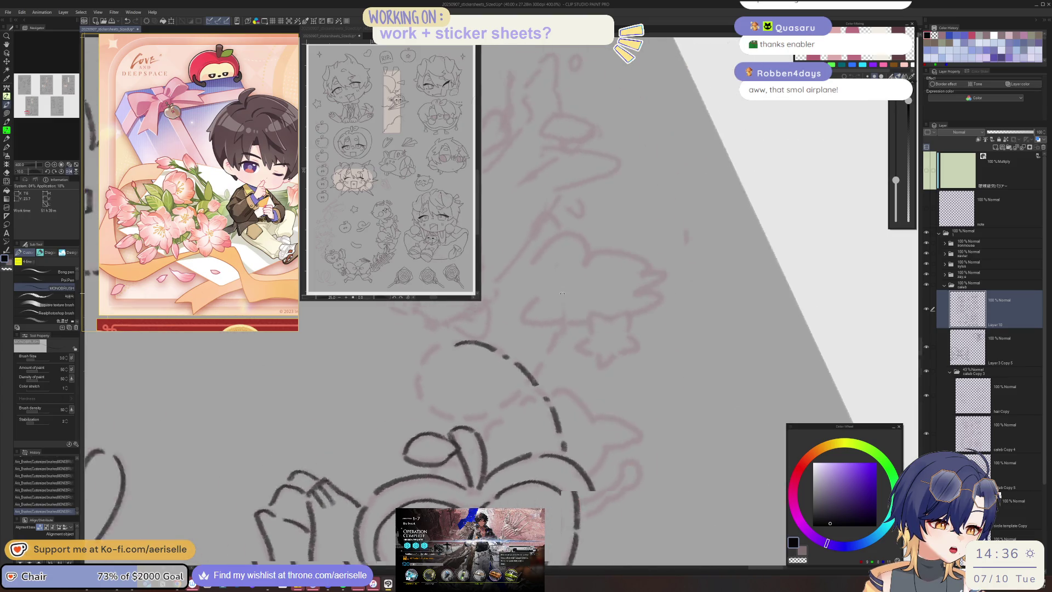
{"action": "left_click_drag", "start_coordinate": [453, 366], "coordinate": [441, 408]}
{"action": "key", "text": "asciicircum"}
{"action": "key", "text": "asciicircum"}
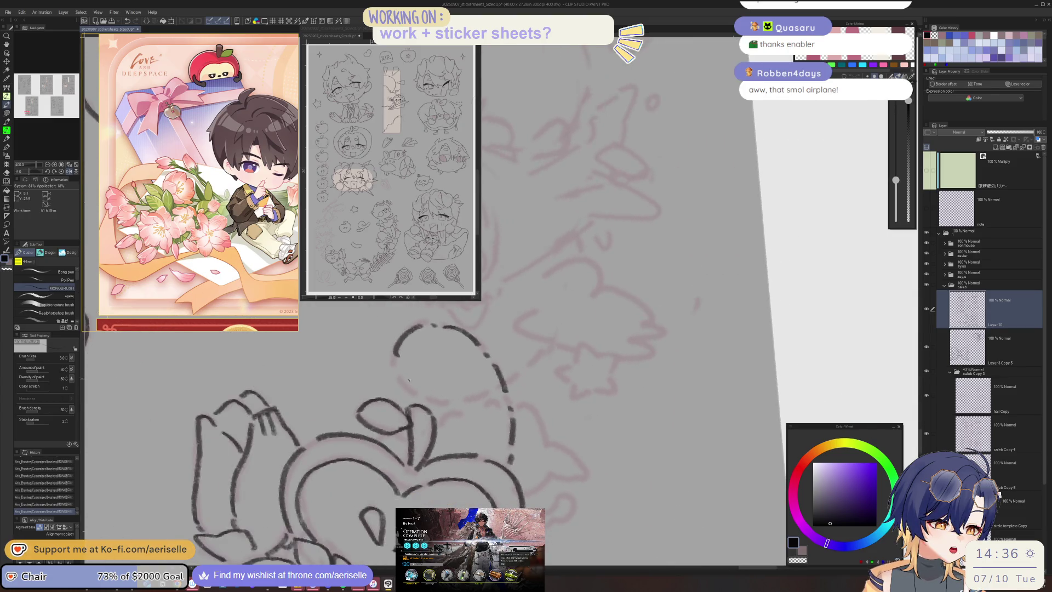
{"action": "mouse_move", "coordinate": [398, 363]}
{"action": "left_mouse_down"}
{"action": "mouse_move", "coordinate": [416, 394]}
{"action": "mouse_move", "coordinate": [483, 427]}
{"action": "left_mouse_up"}
{"action": "key", "text": "asciicircum"}
{"action": "key", "text": "asciicircum"}
{"action": "key", "text": "asciicircum"}
{"action": "key", "text": "asciicircum"}
{"action": "key", "text": "asciicircum"}
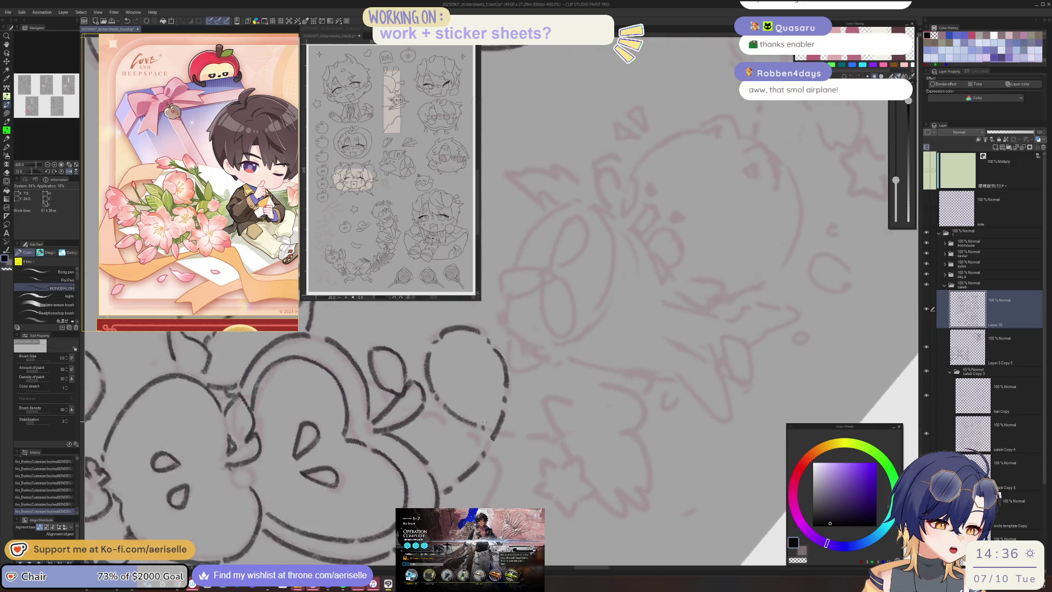
{"action": "scroll", "coordinate": [467, 435], "scroll_direction": "down", "scroll_amount": 3}
{"action": "key", "text": "at"}
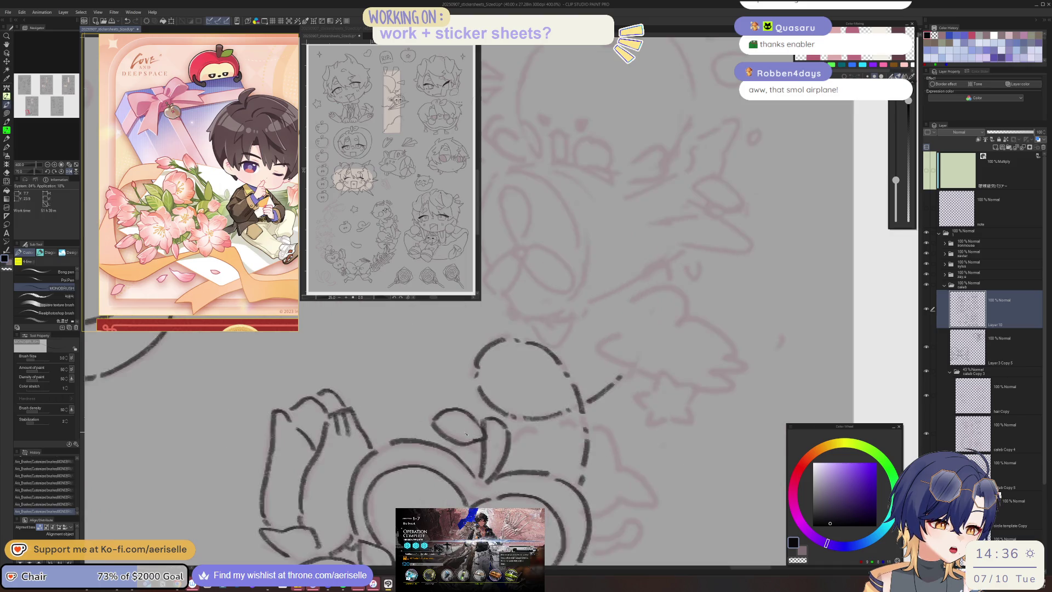
{"action": "left_click_drag", "start_coordinate": [659, 520], "coordinate": [717, 459]}
- Ink one short curved stroke on the small propeller shape near the inked apples
{"action": "scroll", "coordinate": [681, 426], "scroll_direction": "up", "scroll_amount": 1}
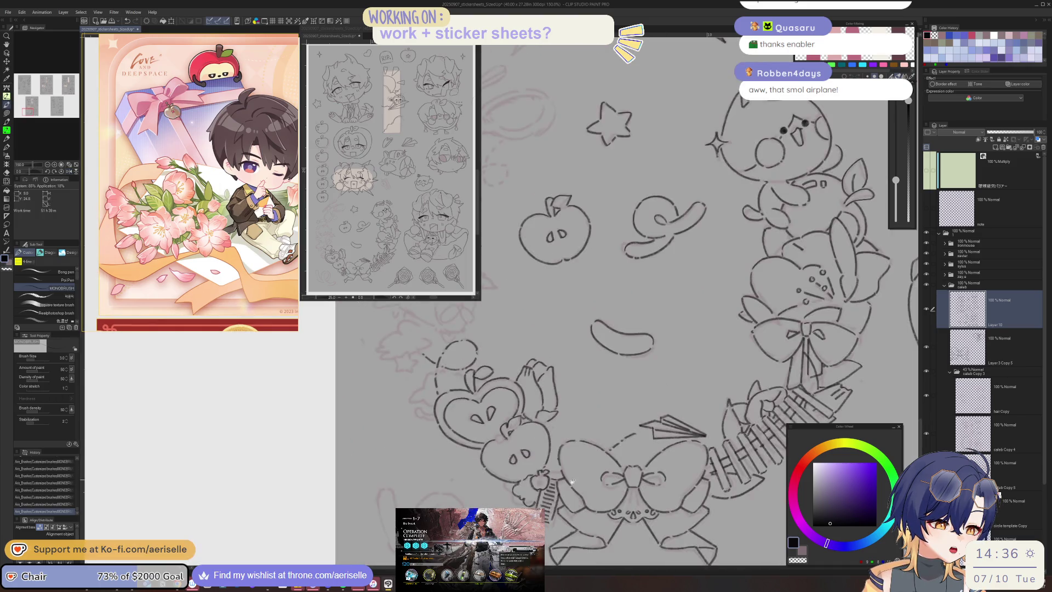
{"action": "left_click_drag", "start_coordinate": [492, 401], "coordinate": [486, 422]}
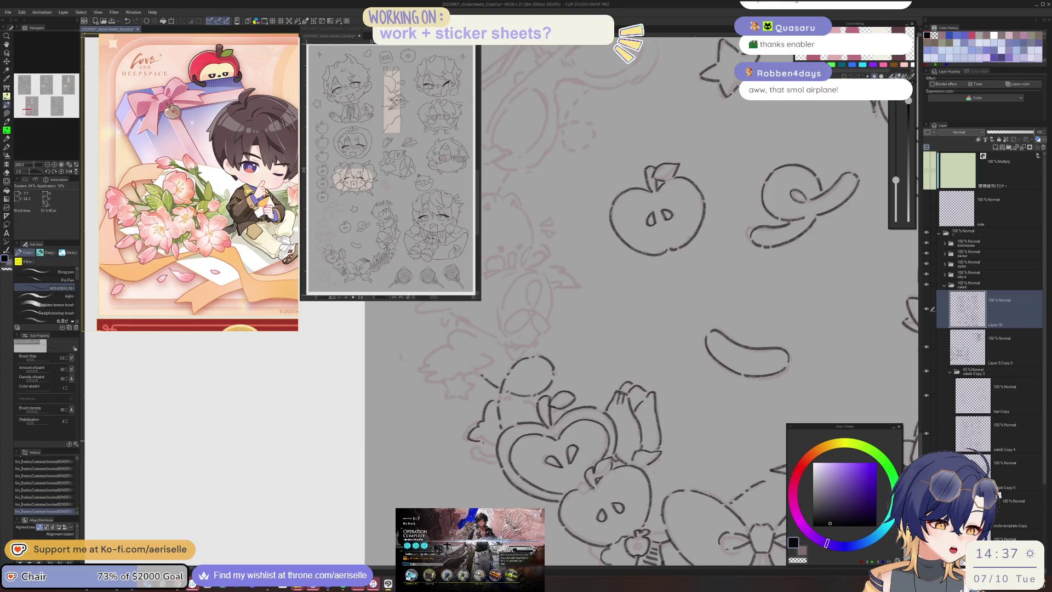
{"action": "left_click_drag", "start_coordinate": [496, 439], "coordinate": [548, 393]}
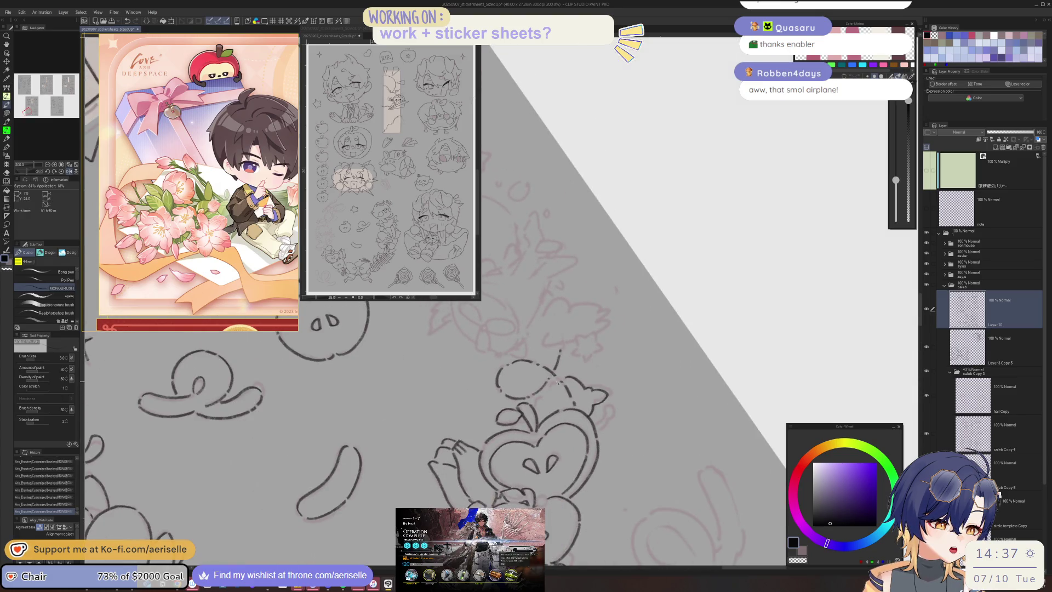
{"action": "mouse_move", "coordinate": [536, 403]}
{"action": "left_mouse_down"}
{"action": "mouse_move", "coordinate": [652, 469]}
{"action": "mouse_move", "coordinate": [601, 335]}
{"action": "left_mouse_up"}
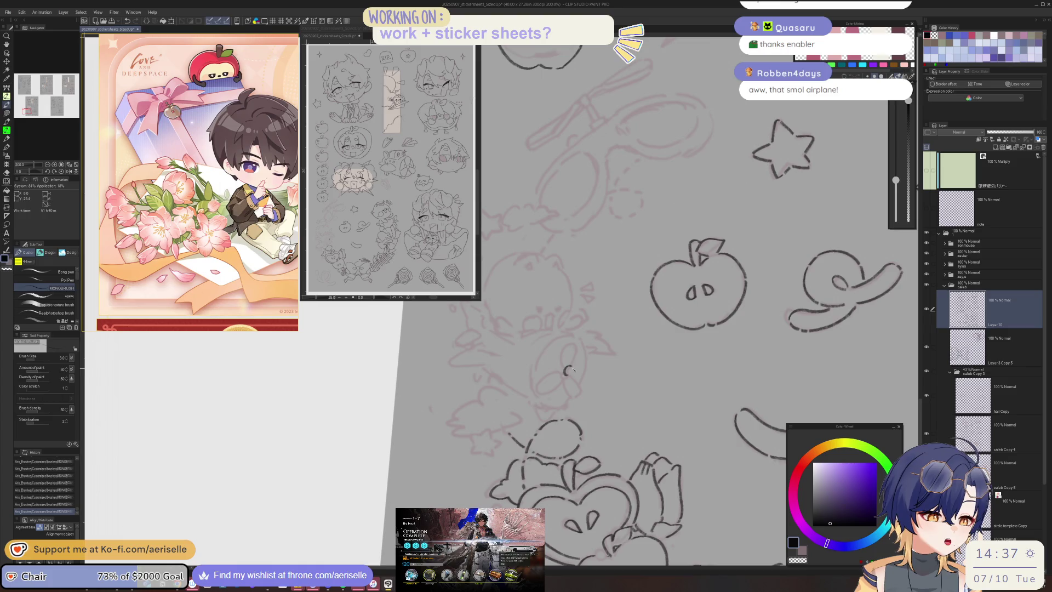
{"action": "key", "text": "h"}
{"action": "left_click_drag", "start_coordinate": [567, 371], "coordinate": [529, 446]}
- Ink the small flower's petals around its centre, erasing a stray stroke tail
{"action": "scroll", "coordinate": [476, 406], "scroll_direction": "up", "scroll_amount": 2}
{"action": "left_click_drag", "start_coordinate": [474, 417], "coordinate": [488, 470]}
{"action": "key", "text": "asciicircum"}
{"action": "mouse_move", "coordinate": [466, 415]}
{"action": "left_mouse_down"}
{"action": "mouse_move", "coordinate": [505, 456]}
{"action": "mouse_move", "coordinate": [494, 477]}
{"action": "left_mouse_up"}
{"action": "key", "text": "e"}
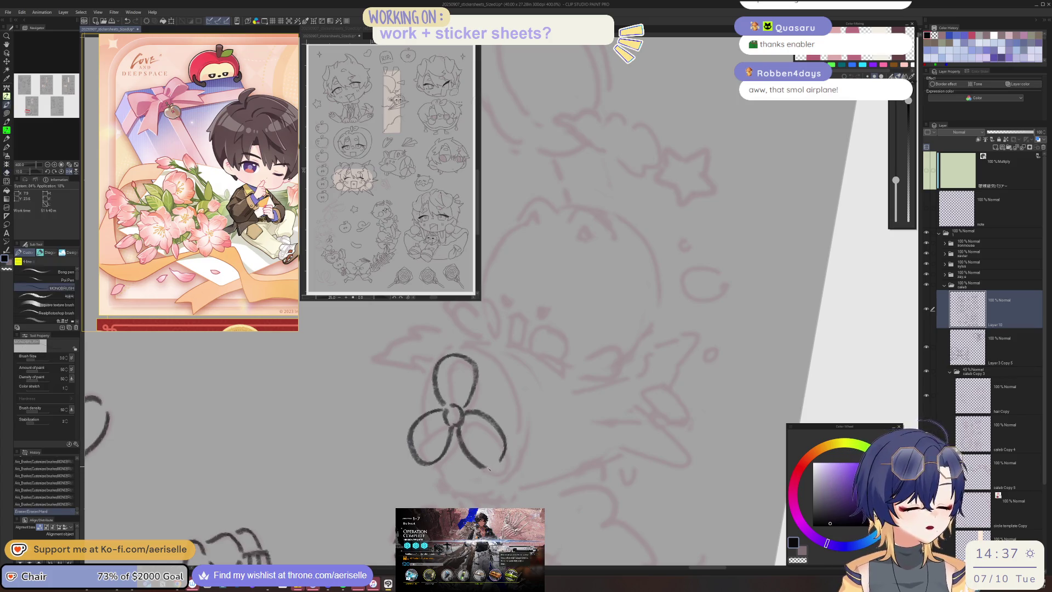
{"action": "key", "text": "p"}
{"action": "key", "text": "minus"}
{"action": "key", "text": "minus"}
{"action": "mouse_move", "coordinate": [598, 380]}
{"action": "left_mouse_down"}
{"action": "mouse_move", "coordinate": [548, 373]}
{"action": "mouse_move", "coordinate": [602, 383]}
{"action": "mouse_move", "coordinate": [606, 442]}
{"action": "left_mouse_up"}
{"action": "key", "text": "minus"}
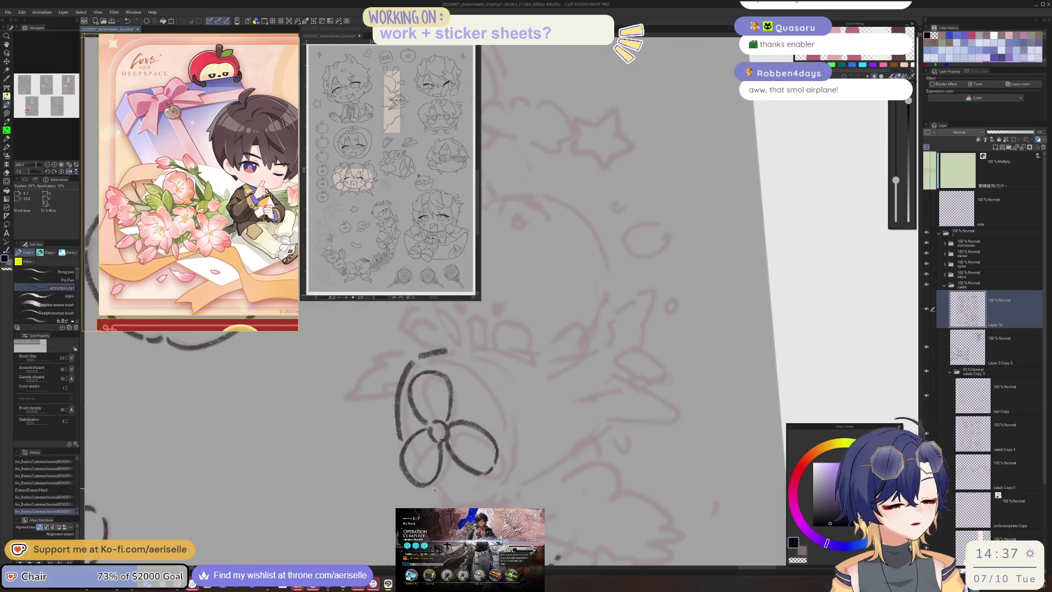
- Ink the round creature's head outline, dot eyes and small mouth under the apple
{"action": "mouse_move", "coordinate": [434, 489]}
{"action": "left_mouse_down"}
{"action": "mouse_move", "coordinate": [671, 355]}
{"action": "mouse_move", "coordinate": [610, 479]}
{"action": "left_mouse_up"}
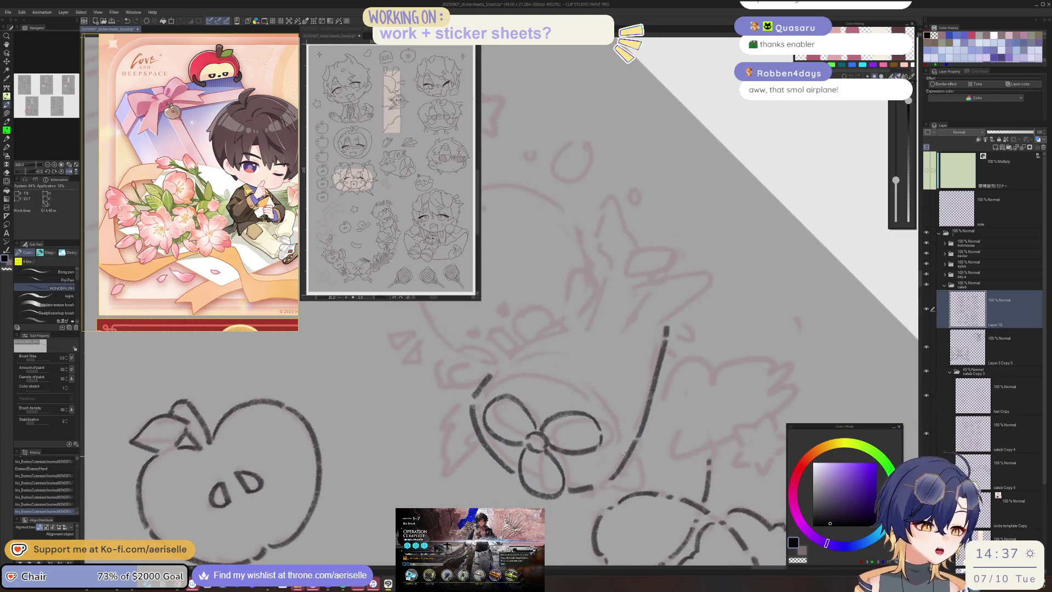
{"action": "left_click_drag", "start_coordinate": [504, 354], "coordinate": [551, 331]}
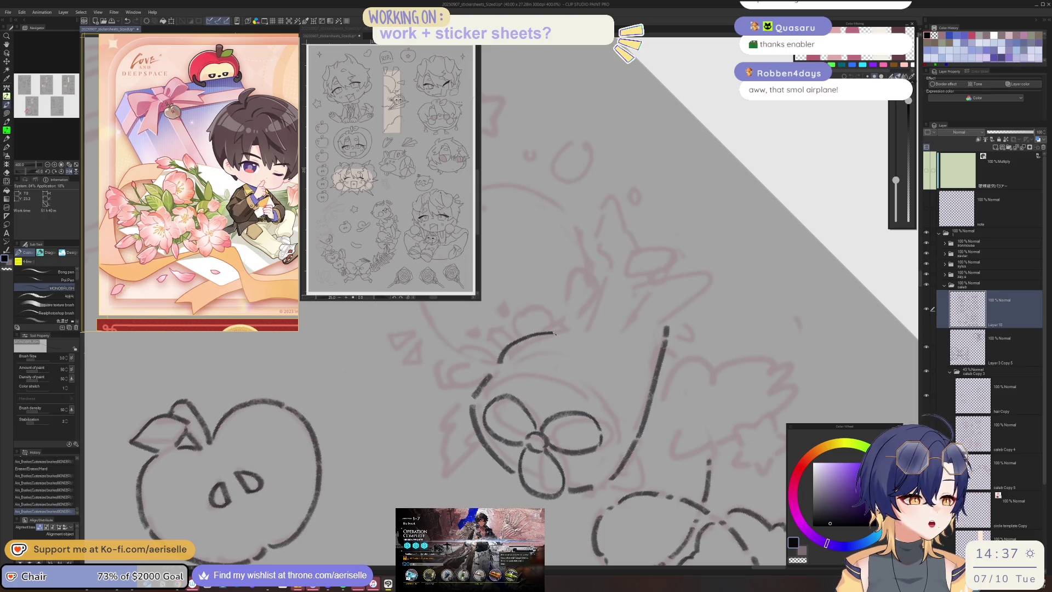
{"action": "key", "text": "at"}
{"action": "mouse_move", "coordinate": [420, 324]}
{"action": "left_mouse_down"}
{"action": "mouse_move", "coordinate": [567, 324]}
{"action": "mouse_move", "coordinate": [601, 407]}
{"action": "left_mouse_up"}
{"action": "left_click", "coordinate": [578, 385]}
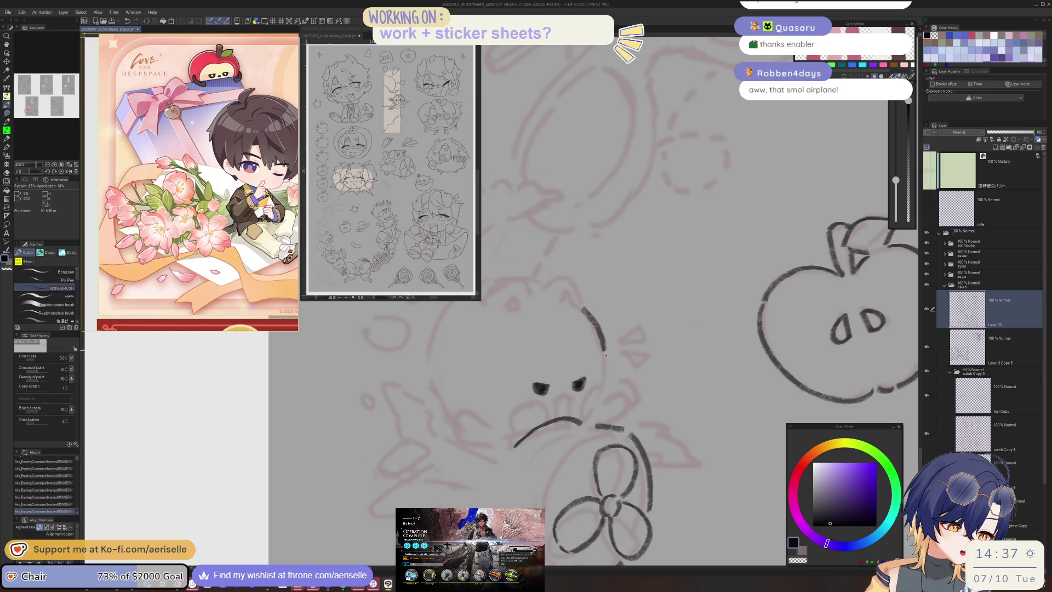
{"action": "key", "text": "h"}
{"action": "key", "text": "ctrl+z"}
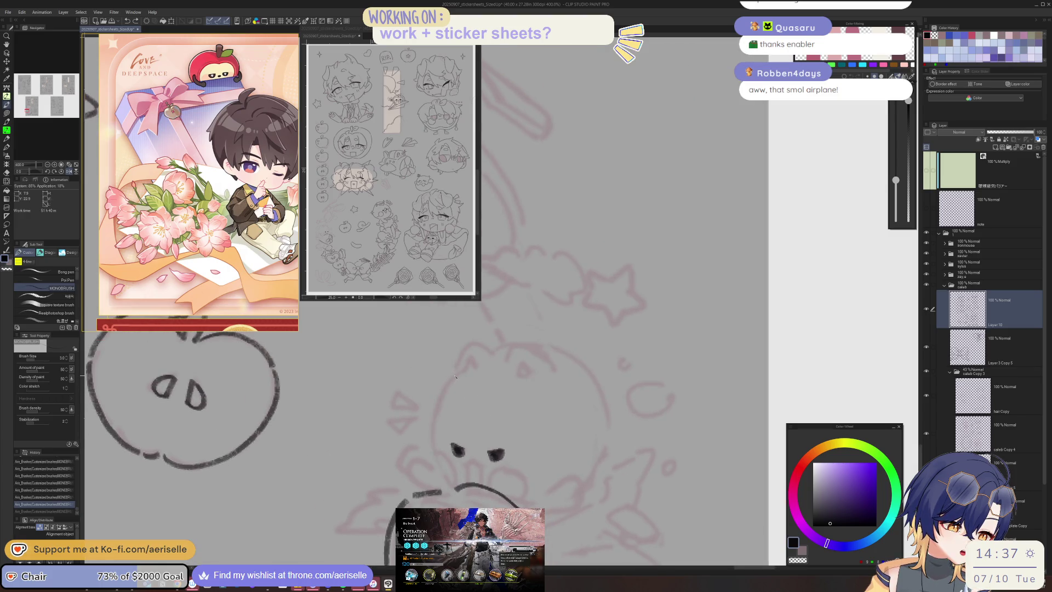
{"action": "left_click_drag", "start_coordinate": [455, 374], "coordinate": [430, 447]}
{"action": "mouse_move", "coordinate": [455, 376]}
{"action": "left_mouse_down"}
{"action": "mouse_move", "coordinate": [479, 345]}
{"action": "mouse_move", "coordinate": [536, 323]}
{"action": "mouse_move", "coordinate": [490, 352]}
{"action": "mouse_move", "coordinate": [479, 498]}
{"action": "mouse_move", "coordinate": [573, 447]}
{"action": "mouse_move", "coordinate": [568, 472]}
{"action": "mouse_move", "coordinate": [580, 467]}
{"action": "mouse_move", "coordinate": [532, 496]}
{"action": "left_mouse_up"}
{"action": "left_click_drag", "start_coordinate": [603, 436], "coordinate": [593, 461]}
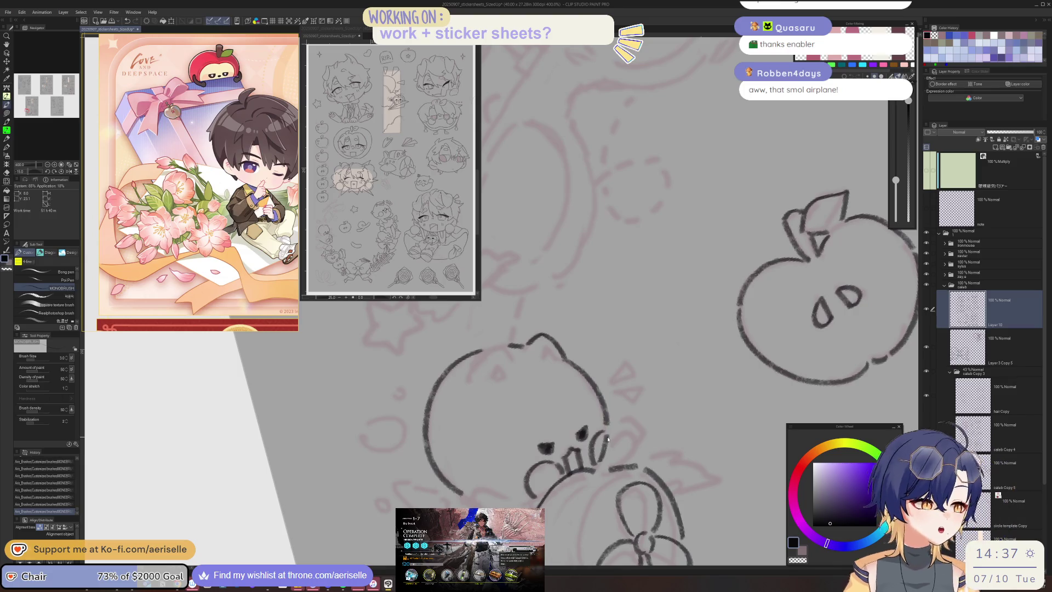
- Zoom and pan the reference window to show the sticker sheet
{"action": "scroll", "coordinate": [197, 233], "scroll_direction": "down", "scroll_amount": 10}
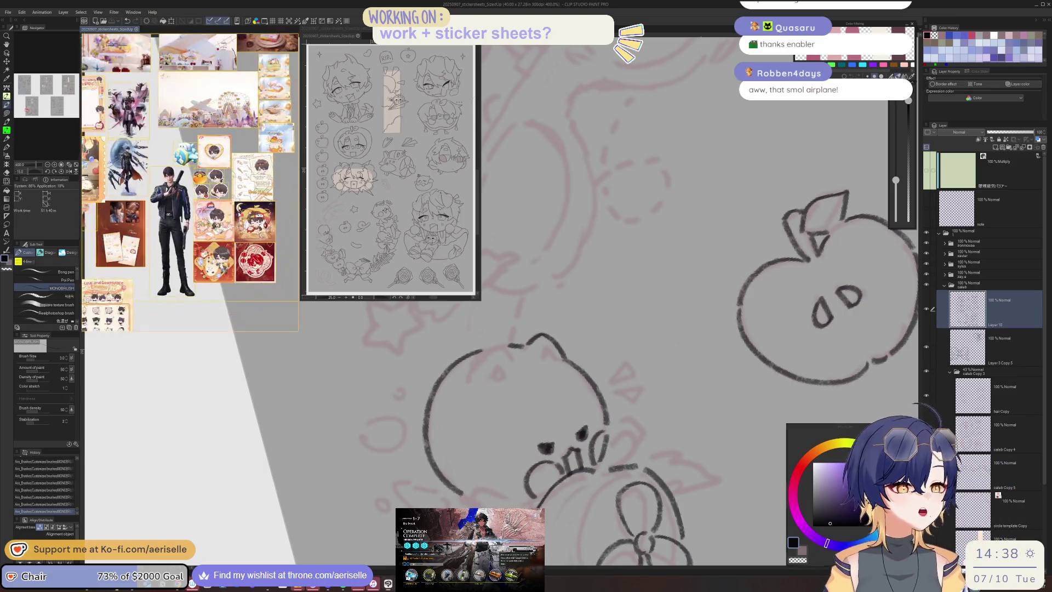
{"action": "scroll", "coordinate": [197, 233], "scroll_direction": "up", "scroll_amount": 4}
{"action": "scroll", "coordinate": [231, 197], "scroll_direction": "up", "scroll_amount": 4}
{"action": "scroll", "coordinate": [274, 153], "scroll_direction": "up", "scroll_amount": 4}
{"action": "left_click_drag", "start_coordinate": [287, 138], "coordinate": [313, 123]}
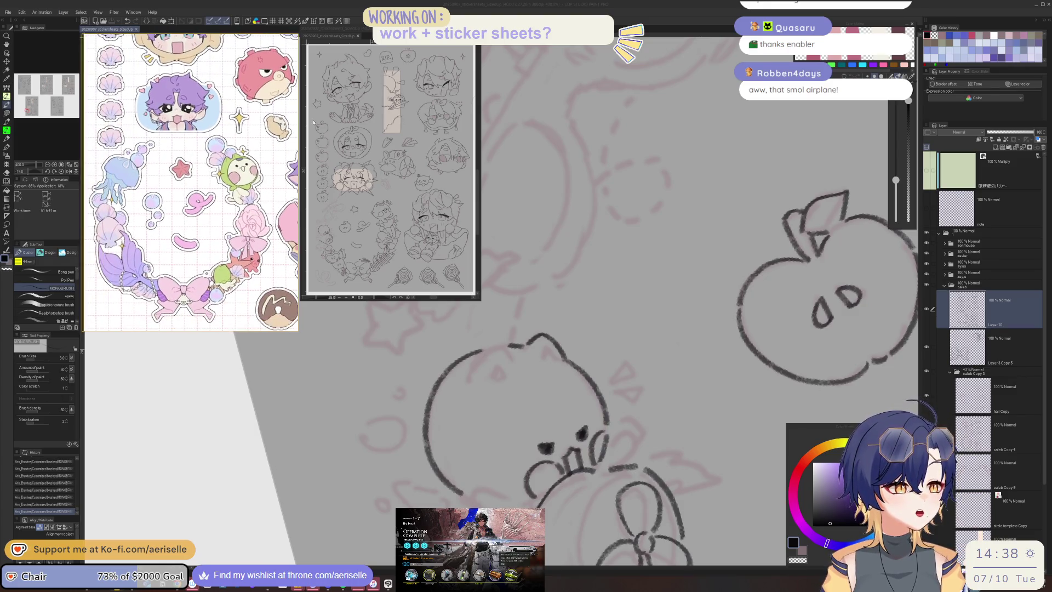
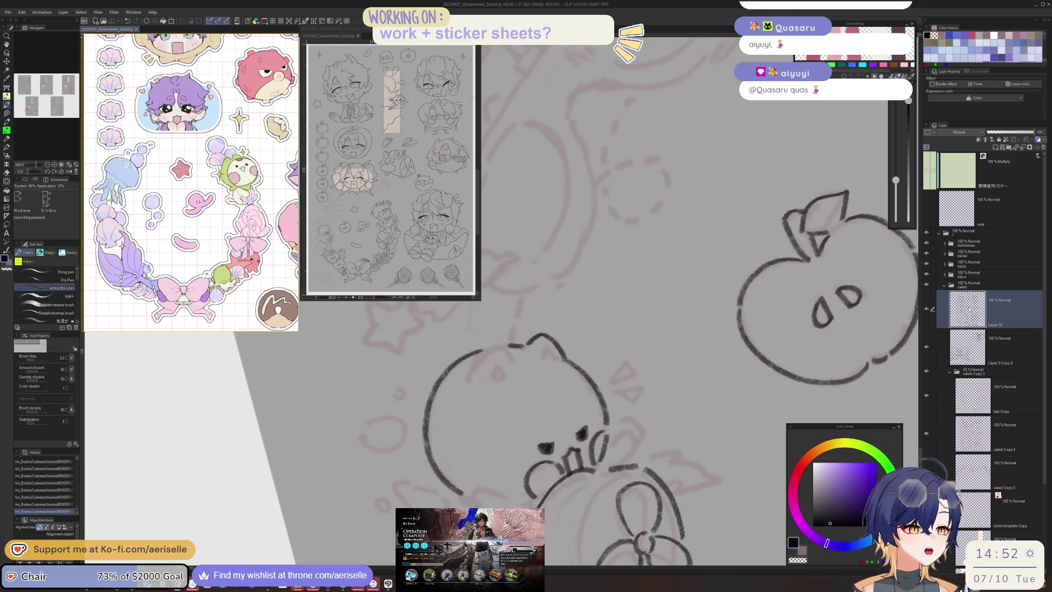
- Ink the anger mark beside the grumpy cat's head
{"action": "mouse_move", "coordinate": [614, 382]}
{"action": "left_mouse_down"}
{"action": "mouse_move", "coordinate": [637, 378]}
{"action": "mouse_move", "coordinate": [641, 401]}
{"action": "left_mouse_up"}
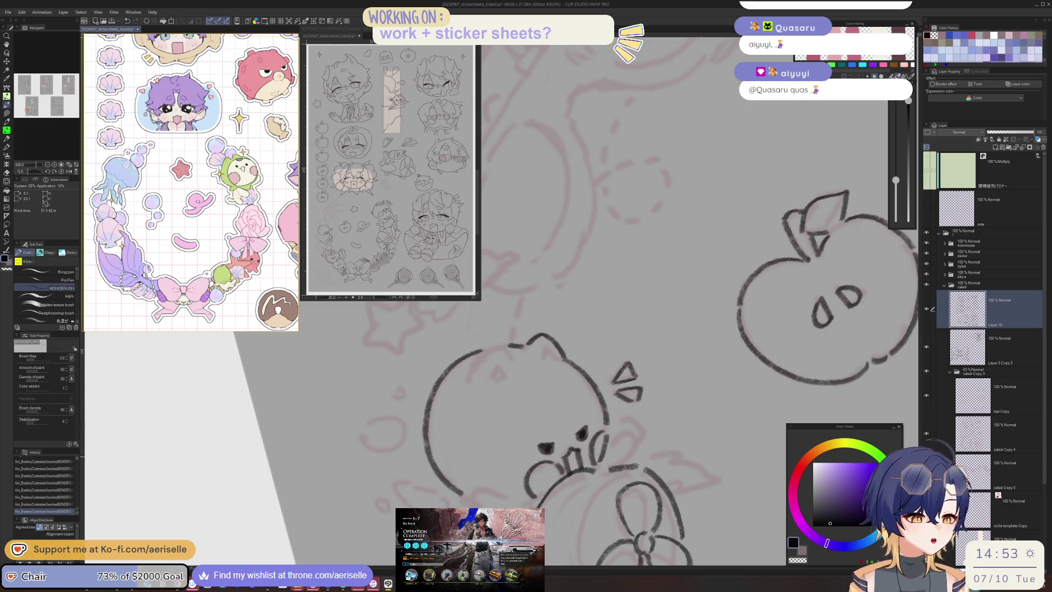
{"action": "left_click_drag", "start_coordinate": [630, 459], "coordinate": [606, 394]}
{"action": "scroll", "coordinate": [649, 357], "scroll_direction": "down", "scroll_amount": 3}
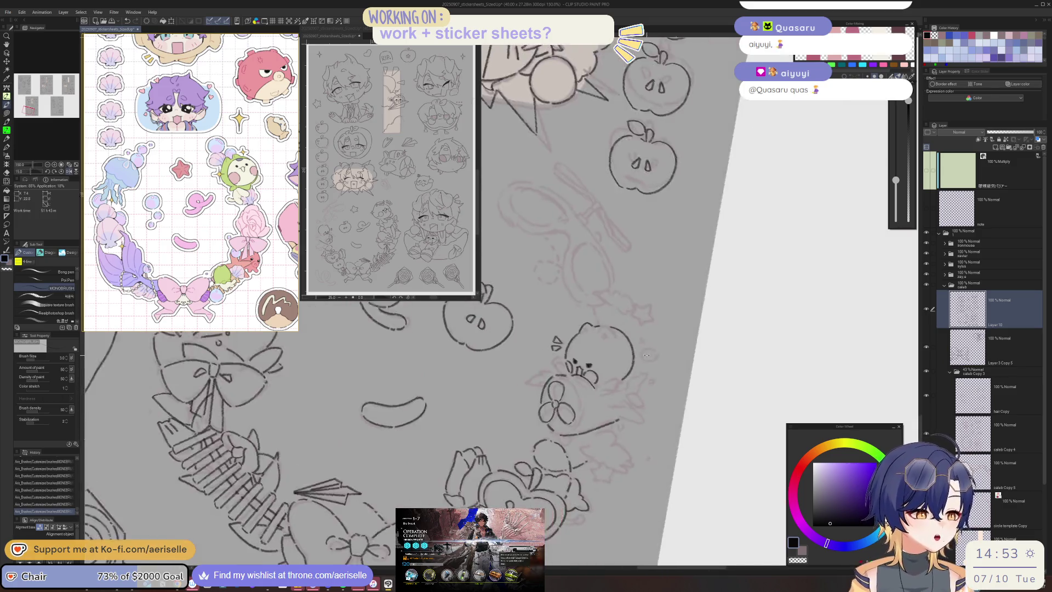
{"action": "scroll", "coordinate": [622, 315], "scroll_direction": "up", "scroll_amount": 3}
- Ink curved lines left of the flower, then flip and zoom out the view to check
{"action": "mouse_move", "coordinate": [606, 374]}
{"action": "left_mouse_down"}
{"action": "mouse_move", "coordinate": [591, 338]}
{"action": "mouse_move", "coordinate": [563, 382]}
{"action": "mouse_move", "coordinate": [600, 461]}
{"action": "left_mouse_up"}
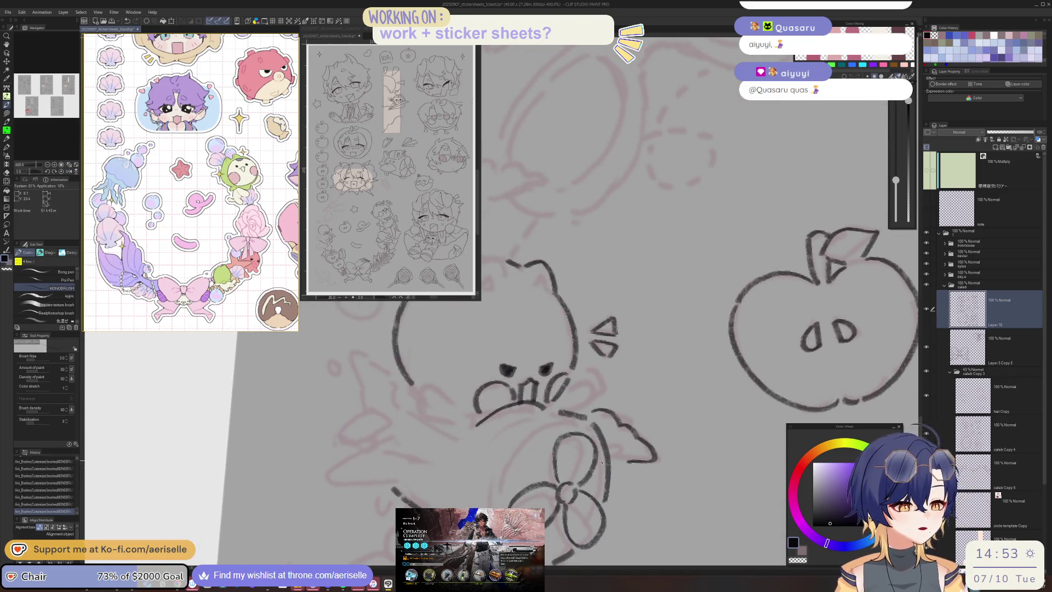
{"action": "mouse_move", "coordinate": [431, 386]}
{"action": "left_mouse_down"}
{"action": "mouse_move", "coordinate": [421, 418]}
{"action": "mouse_move", "coordinate": [469, 411]}
{"action": "mouse_move", "coordinate": [461, 428]}
{"action": "left_mouse_up"}
{"action": "key", "text": "ctrl+z"}
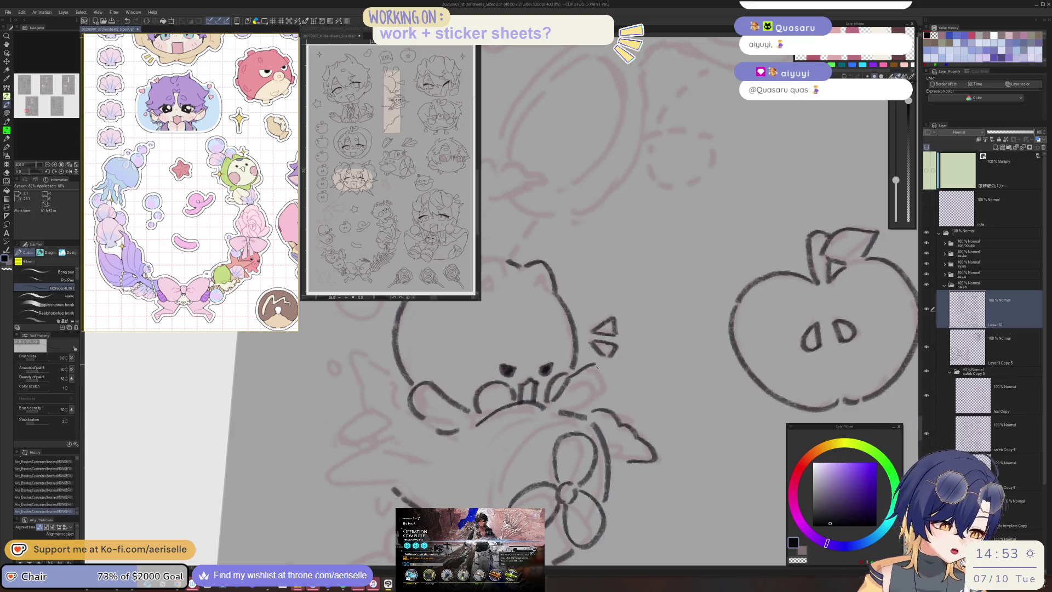
{"action": "key", "text": "h"}
{"action": "key", "text": "ctrl+minus"}
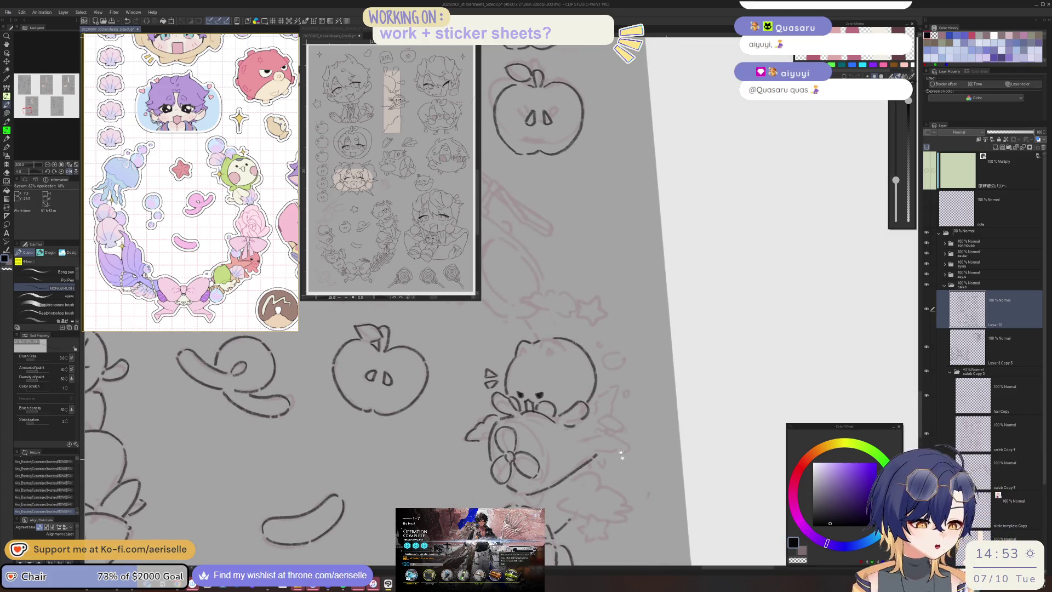
- Redraw the short second anger-mark stroke beside the cat more cleanly
{"action": "left_click_drag", "start_coordinate": [496, 416], "coordinate": [511, 405]}
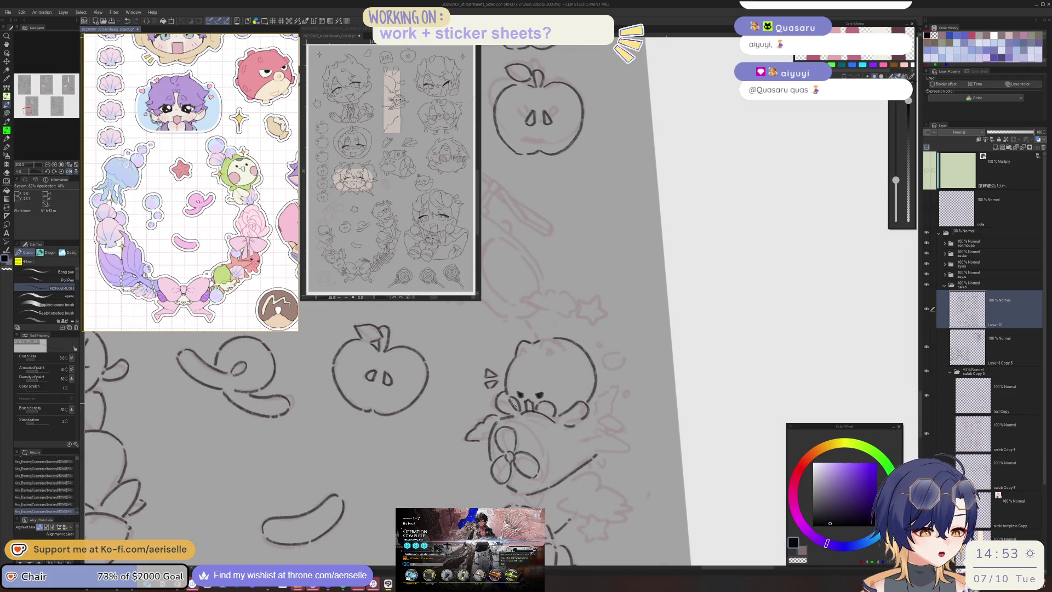
{"action": "key", "text": "ctrl+z"}
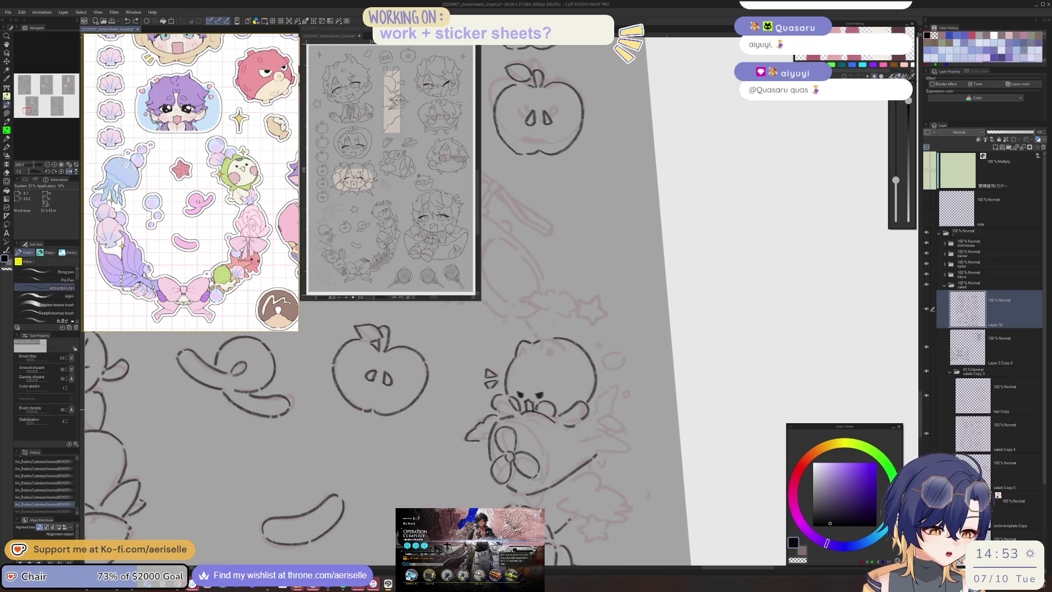
{"action": "left_click_drag", "start_coordinate": [496, 415], "coordinate": [511, 405]}
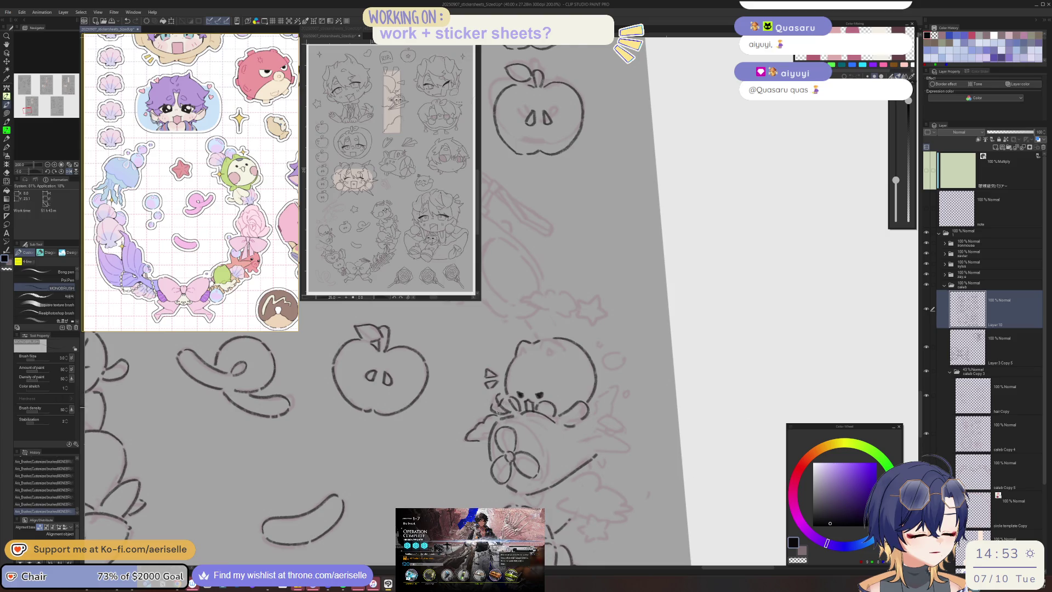
{"action": "key", "text": "h"}
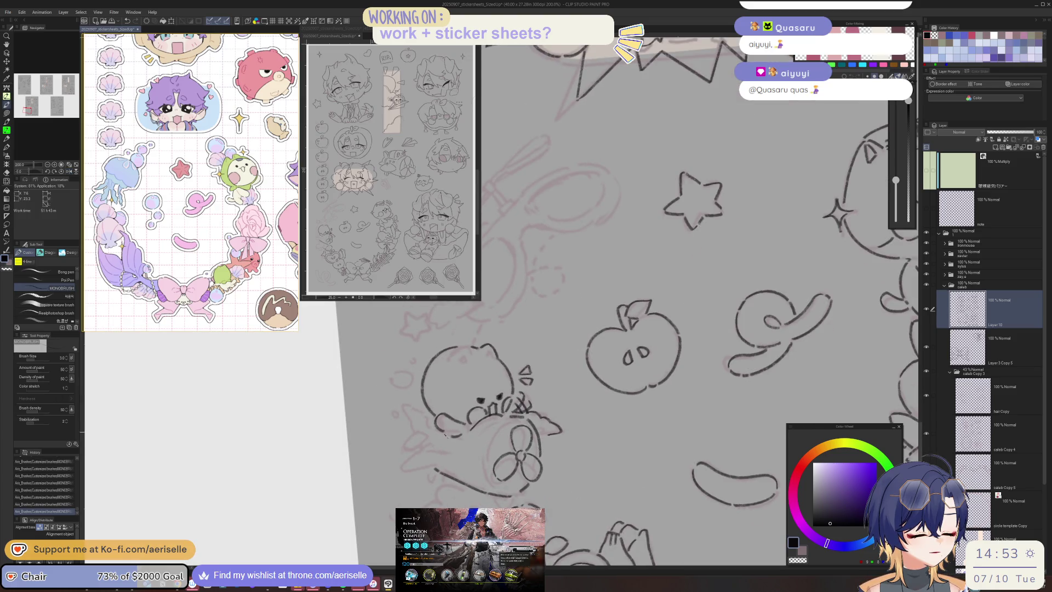
- Erase a stray bit near the cat and reset the view, zoomed in to 400%
{"action": "key", "text": "minus"}
{"action": "mouse_move", "coordinate": [447, 433]}
{"action": "left_mouse_down"}
{"action": "mouse_move", "coordinate": [521, 445]}
{"action": "mouse_move", "coordinate": [509, 437]}
{"action": "left_mouse_up"}
{"action": "key", "text": "ctrl+at"}
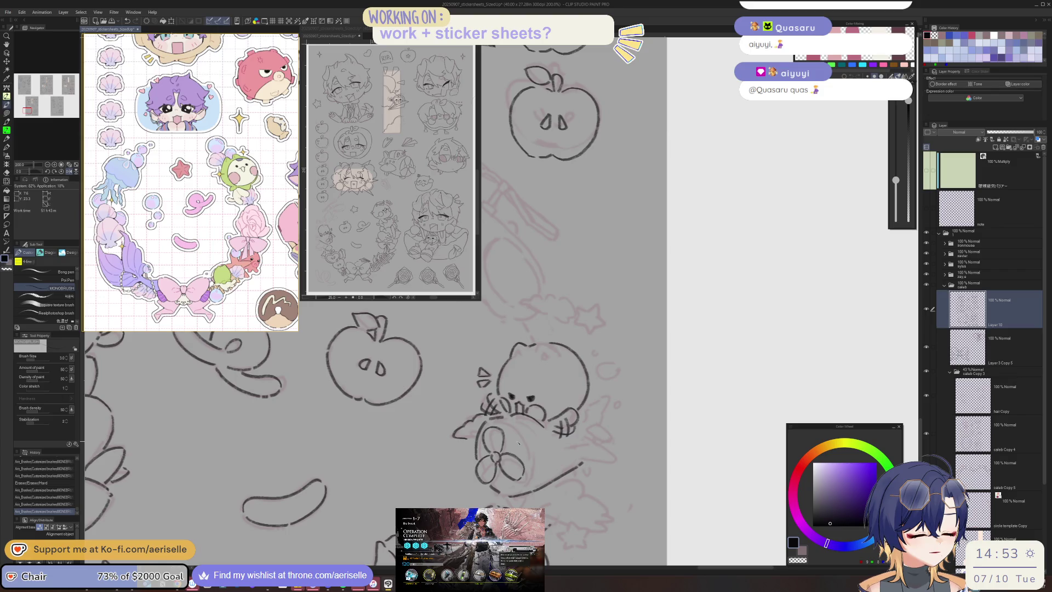
{"action": "key", "text": "ctrl+plus"}
{"action": "key", "text": "ctrl+plus"}
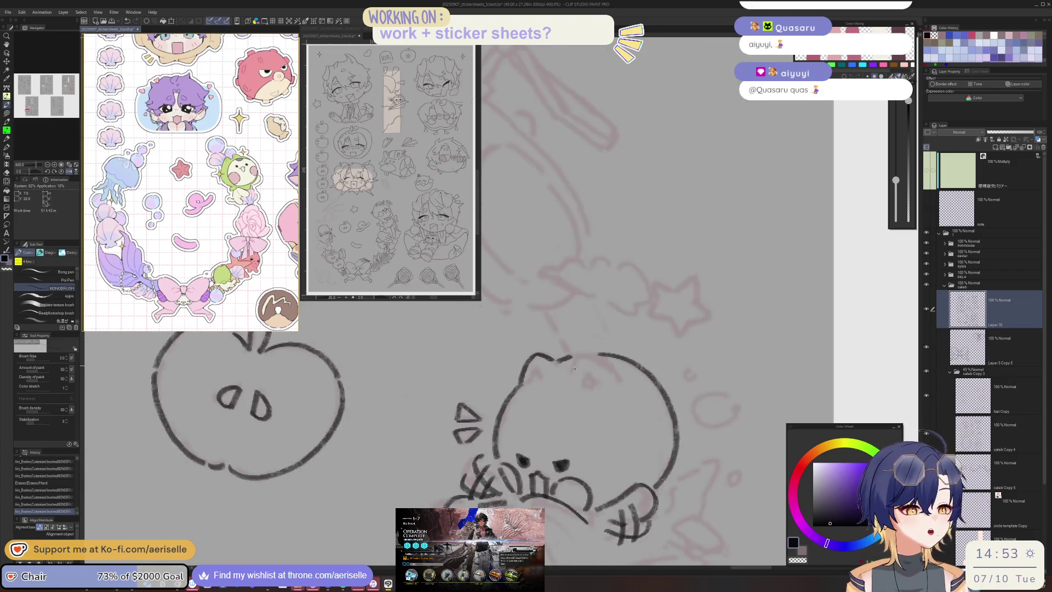
- Extend the head outline over the right ear, discarding trial strokes left of the head
{"action": "mouse_move", "coordinate": [573, 357]}
{"action": "left_mouse_down"}
{"action": "mouse_move", "coordinate": [622, 377]}
{"action": "mouse_move", "coordinate": [582, 383]}
{"action": "mouse_move", "coordinate": [595, 388]}
{"action": "left_mouse_up"}
{"action": "key", "text": "h"}
{"action": "left_click_drag", "start_coordinate": [380, 388], "coordinate": [582, 387]}
{"action": "key", "text": "minus"}
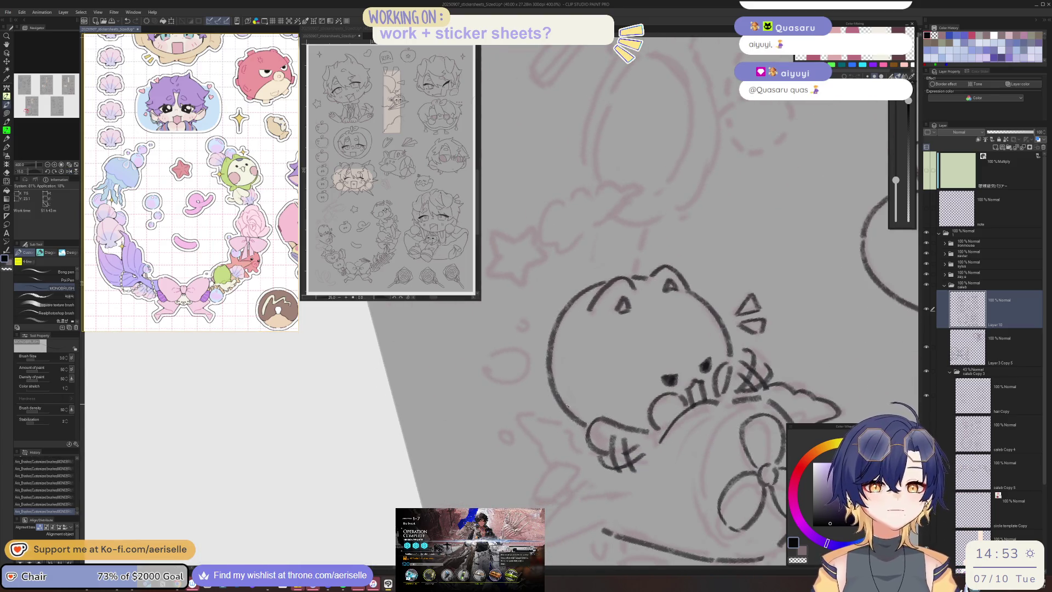
{"action": "mouse_move", "coordinate": [509, 344]}
{"action": "left_mouse_down"}
{"action": "mouse_move", "coordinate": [495, 382]}
{"action": "mouse_move", "coordinate": [531, 363]}
{"action": "left_mouse_up"}
{"action": "key", "text": "ctrl+z"}
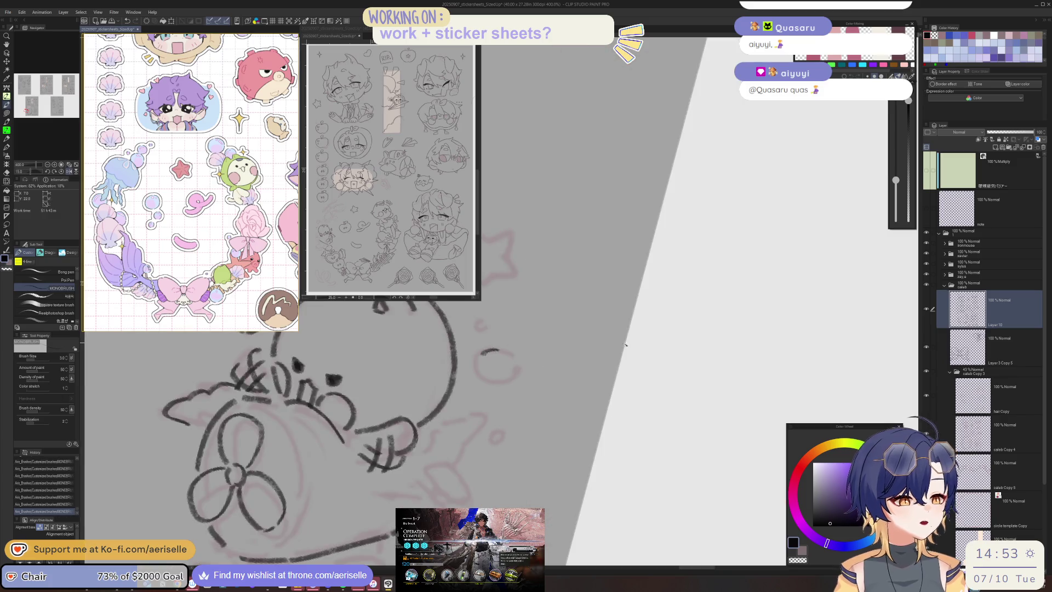
{"action": "key", "text": "asciicircum"}
{"action": "mouse_move", "coordinate": [485, 372]}
{"action": "left_mouse_down"}
{"action": "mouse_move", "coordinate": [510, 356]}
{"action": "mouse_move", "coordinate": [512, 378]}
{"action": "mouse_move", "coordinate": [488, 397]}
{"action": "mouse_move", "coordinate": [456, 394]}
{"action": "mouse_move", "coordinate": [457, 417]}
{"action": "mouse_move", "coordinate": [555, 377]}
{"action": "left_mouse_up"}
{"action": "key", "text": "ctrl+z"}
{"action": "key", "text": "ctrl+z"}
{"action": "key", "text": "e"}
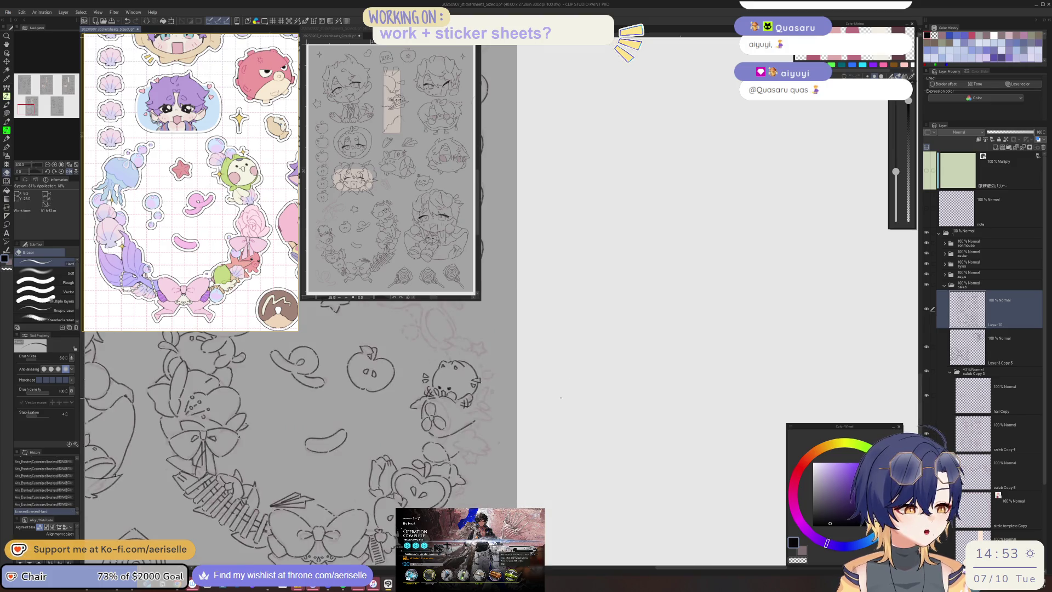
- Ink the cat's paw at its lower right, redoing rejected cheek and paw strokes
{"action": "key", "text": "p"}
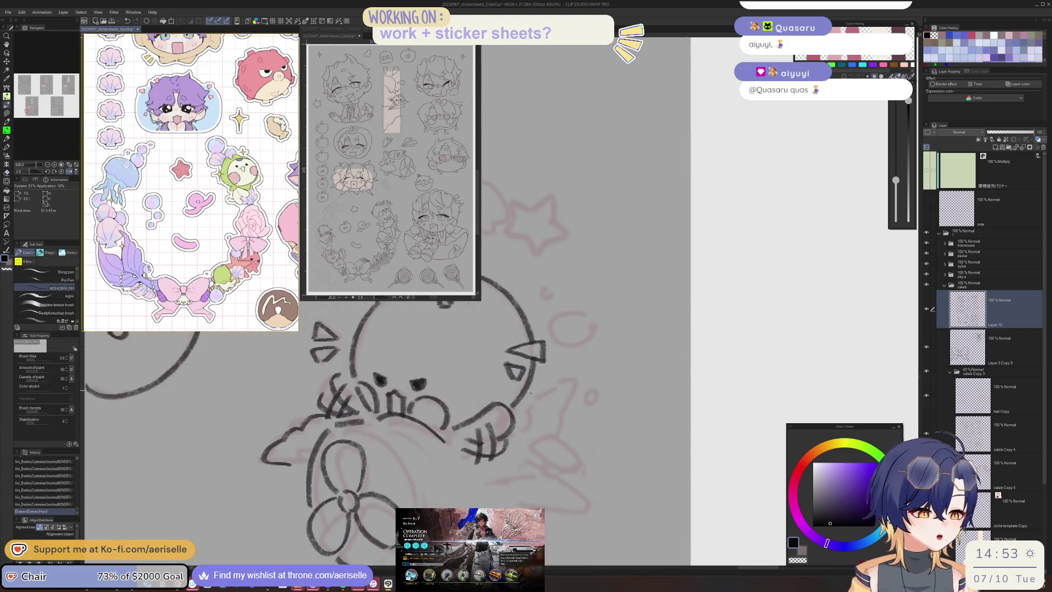
{"action": "mouse_move", "coordinate": [534, 391]}
{"action": "left_mouse_down"}
{"action": "mouse_move", "coordinate": [564, 392]}
{"action": "mouse_move", "coordinate": [562, 372]}
{"action": "mouse_move", "coordinate": [564, 434]}
{"action": "left_mouse_up"}
{"action": "key", "text": "ctrl+z"}
{"action": "key", "text": "asciicircum"}
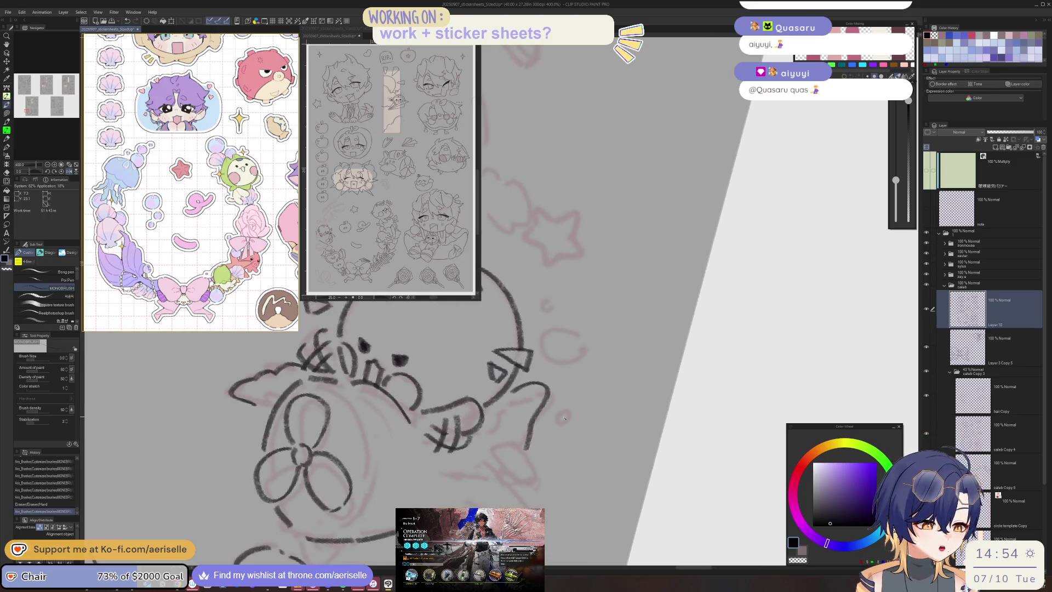
{"action": "left_click_drag", "start_coordinate": [496, 457], "coordinate": [517, 438]}
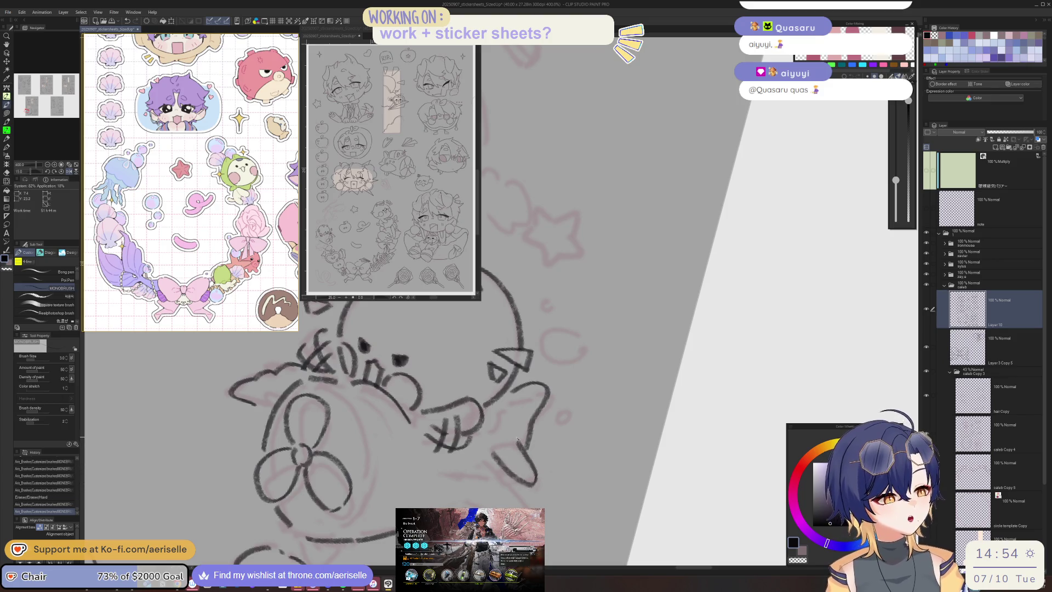
{"action": "key", "text": "ctrl+z"}
{"action": "mouse_move", "coordinate": [527, 454]}
{"action": "left_mouse_down"}
{"action": "mouse_move", "coordinate": [502, 469]}
{"action": "mouse_move", "coordinate": [525, 505]}
{"action": "left_mouse_up"}
- Ink the plane's long diagonal and body strokes, then zoom to 200% with rotation reset
{"action": "key", "text": "h"}
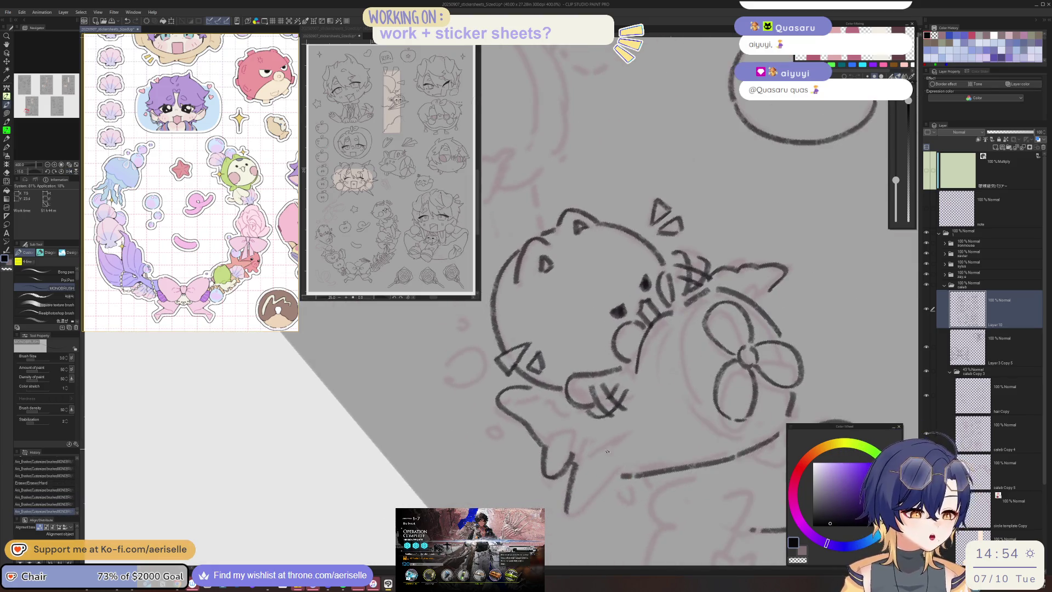
{"action": "mouse_move", "coordinate": [641, 433]}
{"action": "left_mouse_down"}
{"action": "mouse_move", "coordinate": [603, 500]}
{"action": "mouse_move", "coordinate": [574, 519]}
{"action": "left_mouse_up"}
{"action": "key", "text": "h"}
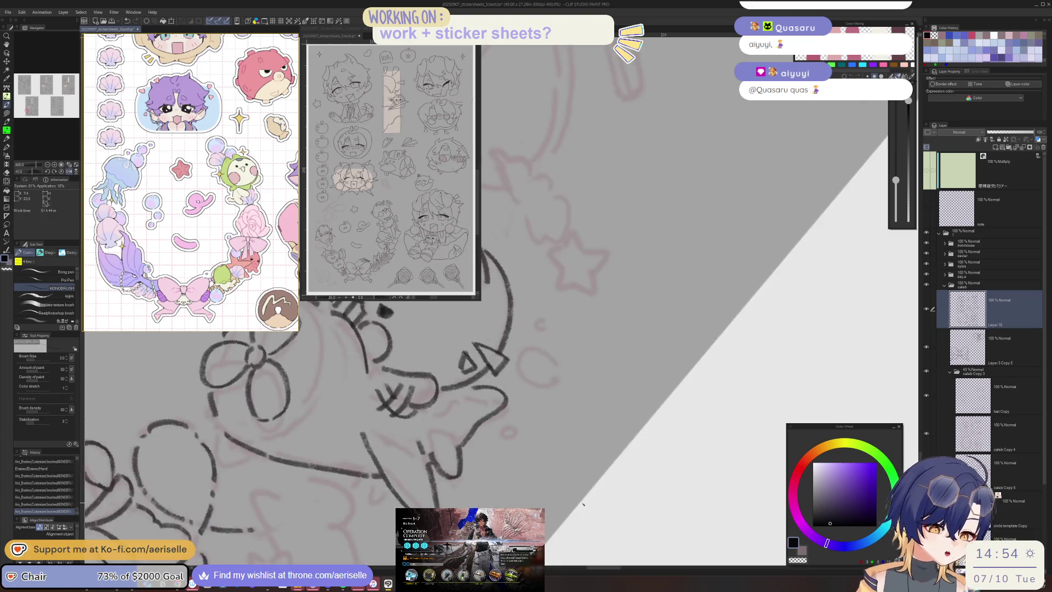
{"action": "left_click_drag", "start_coordinate": [371, 422], "coordinate": [401, 463]}
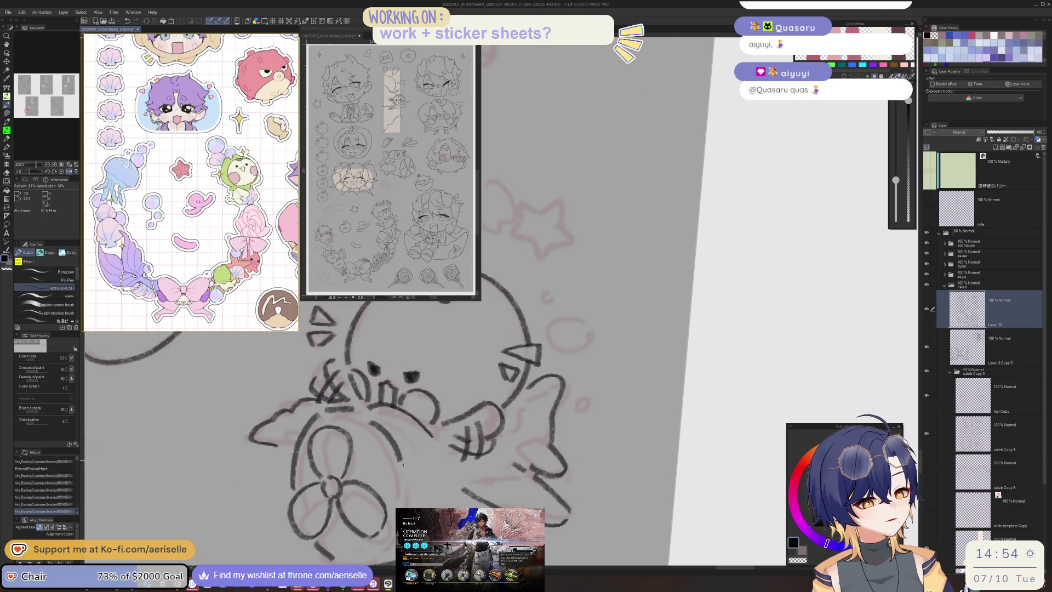
{"action": "key", "text": "h"}
{"action": "left_click_drag", "start_coordinate": [553, 401], "coordinate": [580, 484]}
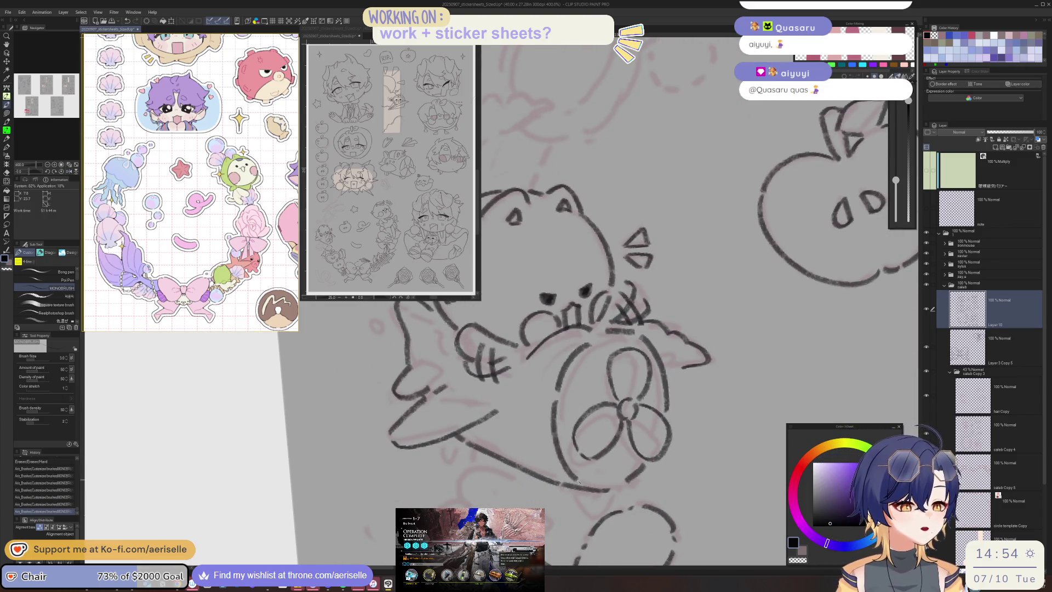
{"action": "key", "text": "ctrl+minus"}
{"action": "key", "text": "ctrl+shift+r"}
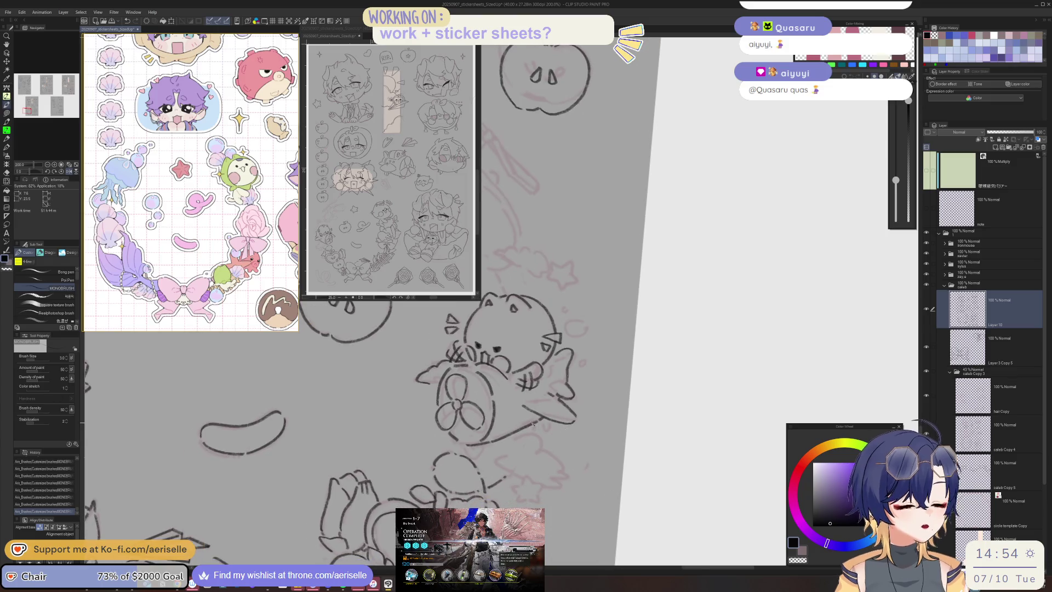
- Add a curved line below the fan, replacing a rejected first attempt
{"action": "scroll", "coordinate": [490, 449], "scroll_direction": "up", "scroll_amount": 2}
{"action": "mouse_move", "coordinate": [470, 455]}
{"action": "left_mouse_down"}
{"action": "mouse_move", "coordinate": [495, 471]}
{"action": "mouse_move", "coordinate": [516, 447]}
{"action": "mouse_move", "coordinate": [471, 469]}
{"action": "mouse_move", "coordinate": [504, 463]}
{"action": "left_mouse_up"}
{"action": "key", "text": "ctrl+z"}
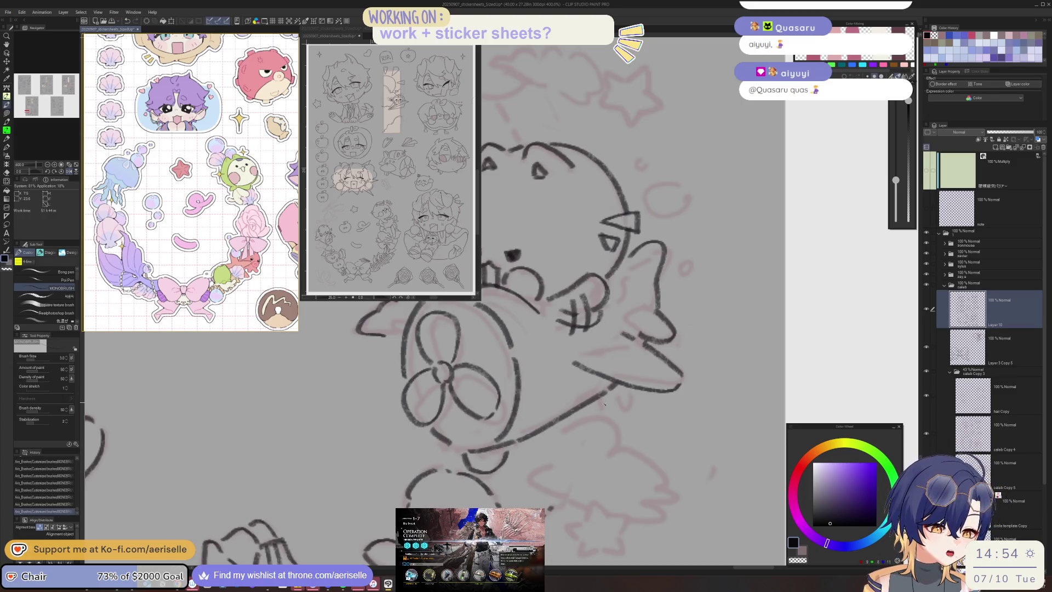
{"action": "left_click_drag", "start_coordinate": [609, 403], "coordinate": [633, 407]}
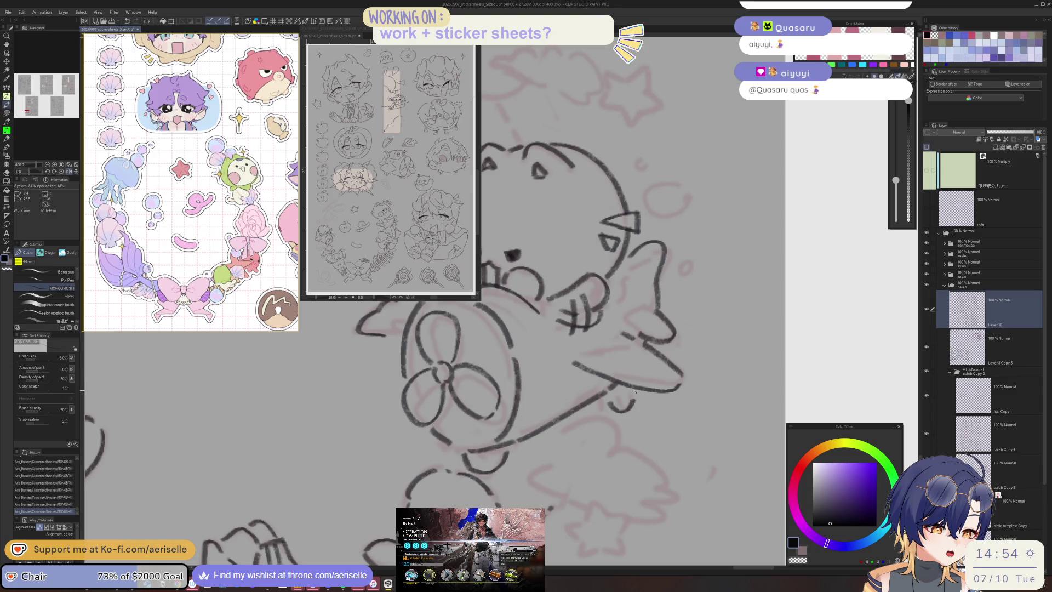
{"action": "scroll", "coordinate": [602, 406], "scroll_direction": "down", "scroll_amount": 2}
{"action": "scroll", "coordinate": [632, 349], "scroll_direction": "down", "scroll_amount": 1}
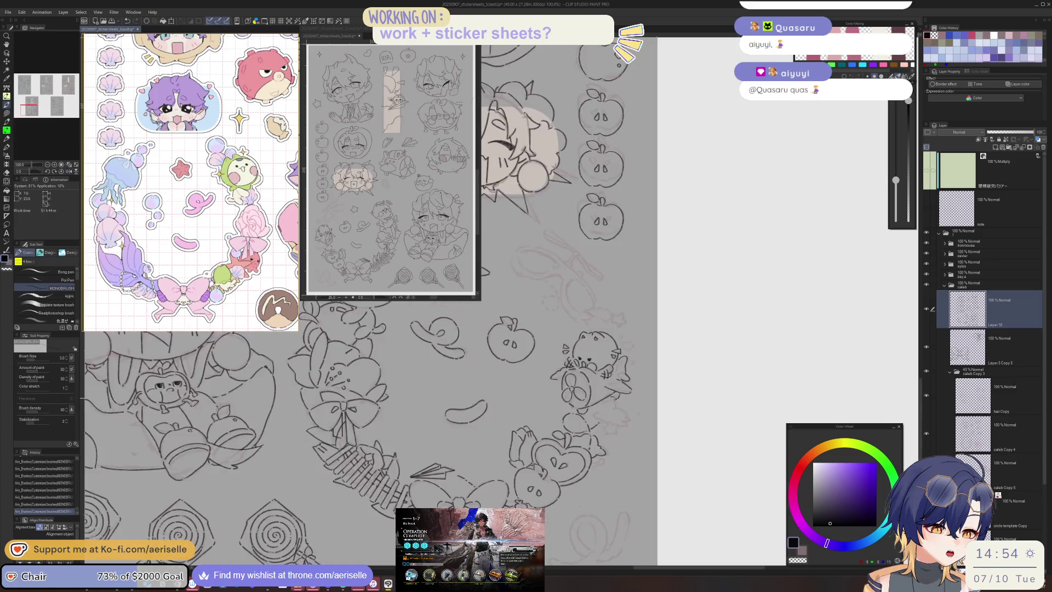
- Ink the cloud outline with its bumps and the star's left and right edges
{"action": "scroll", "coordinate": [472, 398], "scroll_direction": "up", "scroll_amount": 3}
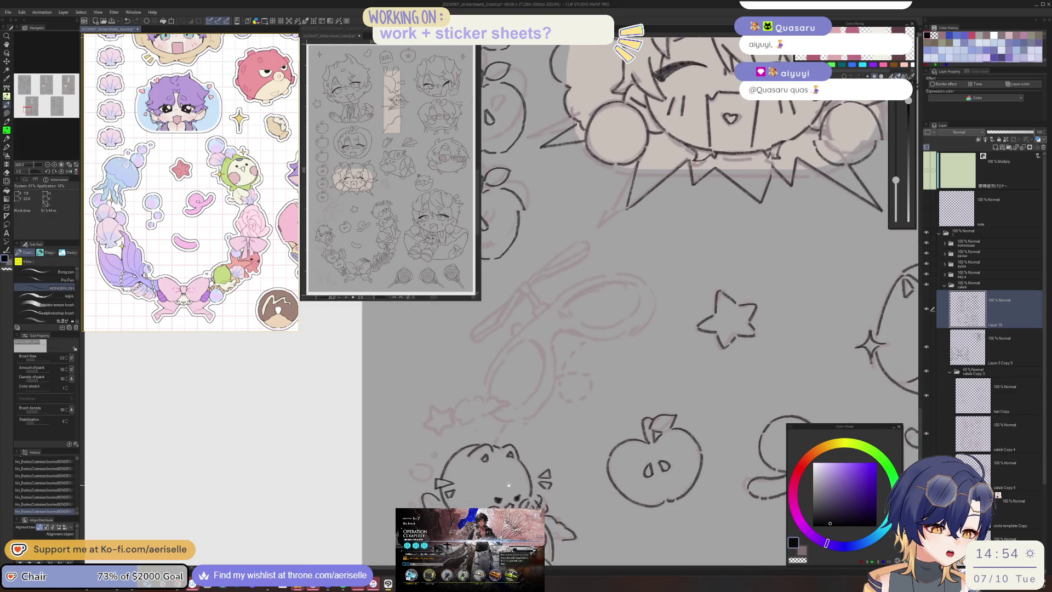
{"action": "mouse_move", "coordinate": [484, 395]}
{"action": "left_mouse_down"}
{"action": "mouse_move", "coordinate": [476, 452]}
{"action": "mouse_move", "coordinate": [527, 438]}
{"action": "left_mouse_up"}
{"action": "left_click_drag", "start_coordinate": [486, 392], "coordinate": [560, 414]}
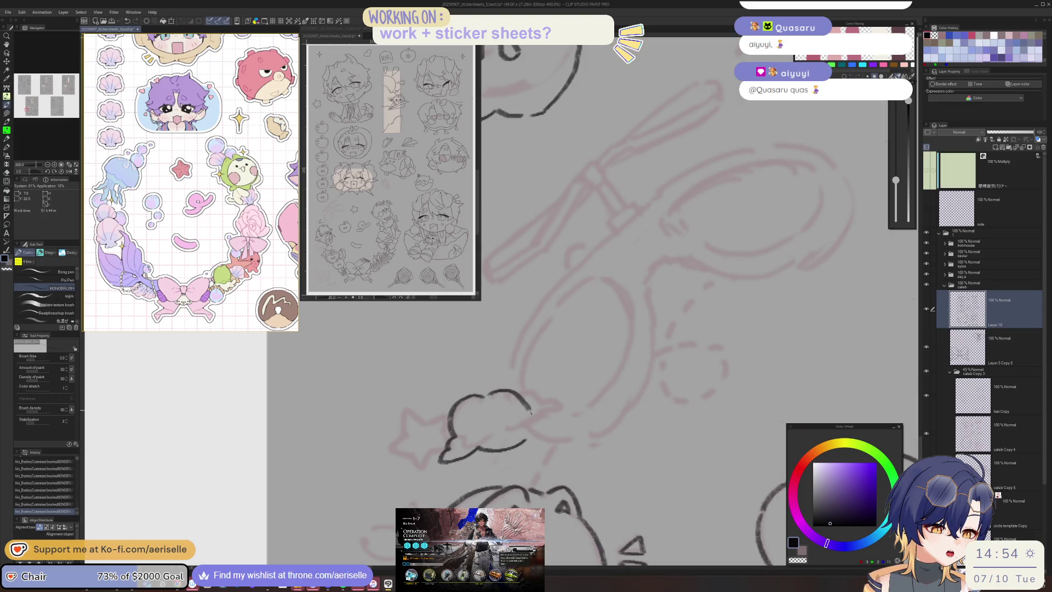
{"action": "mouse_move", "coordinate": [406, 434]}
{"action": "left_mouse_down"}
{"action": "mouse_move", "coordinate": [423, 419]}
{"action": "mouse_move", "coordinate": [433, 454]}
{"action": "mouse_move", "coordinate": [505, 368]}
{"action": "left_mouse_up"}
{"action": "mouse_move", "coordinate": [470, 433]}
{"action": "left_mouse_down"}
{"action": "mouse_move", "coordinate": [436, 454]}
{"action": "mouse_move", "coordinate": [565, 392]}
{"action": "left_mouse_up"}
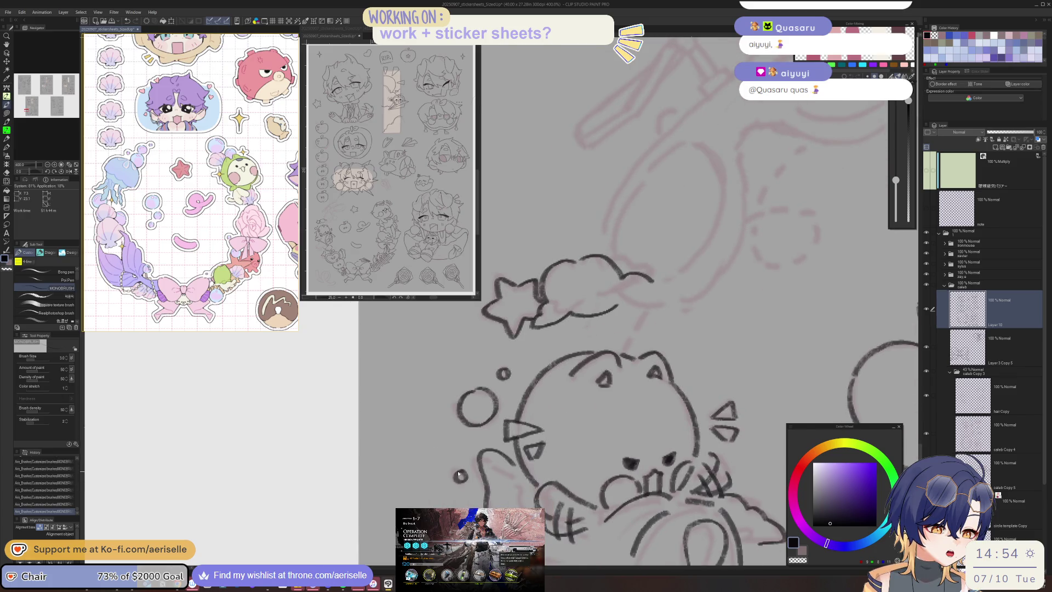
- Ink new lines below the cat sketch and tilt the canvas view
{"action": "scroll", "coordinate": [456, 475], "scroll_direction": "down", "scroll_amount": 3}
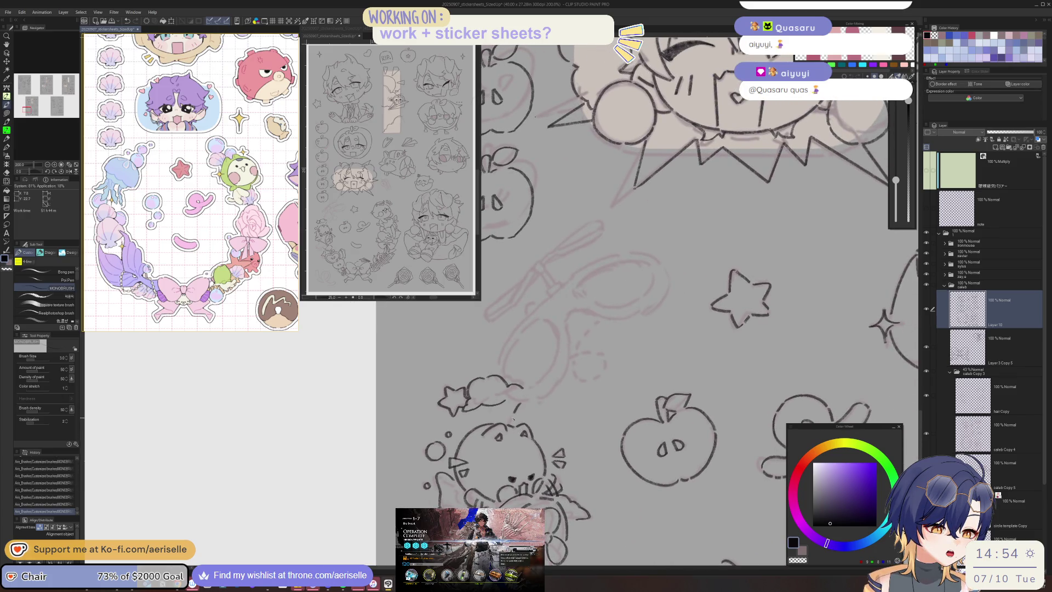
{"action": "scroll", "coordinate": [513, 419], "scroll_direction": "down", "scroll_amount": 1}
{"action": "scroll", "coordinate": [659, 424], "scroll_direction": "down", "scroll_amount": 1}
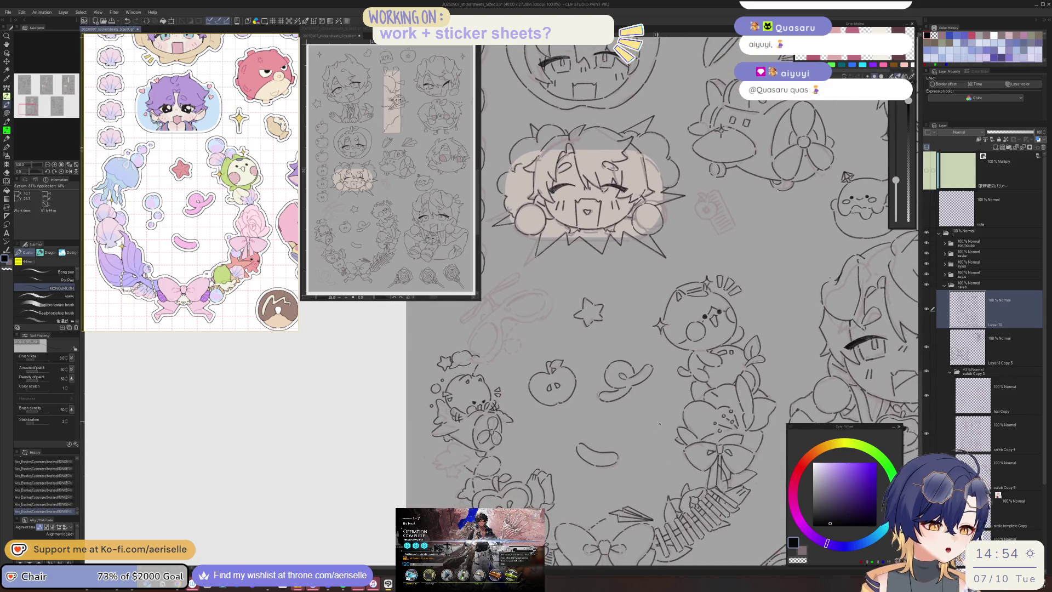
{"action": "scroll", "coordinate": [456, 441], "scroll_direction": "up", "scroll_amount": 1}
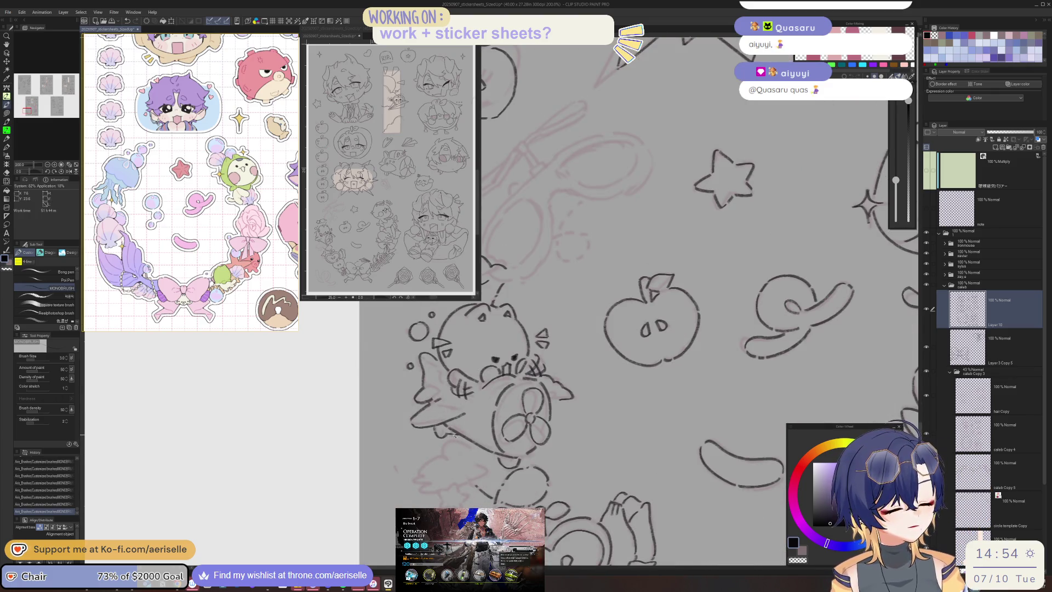
{"action": "mouse_move", "coordinate": [422, 465]}
{"action": "left_mouse_down"}
{"action": "mouse_move", "coordinate": [420, 478]}
{"action": "mouse_move", "coordinate": [434, 485]}
{"action": "left_mouse_up"}
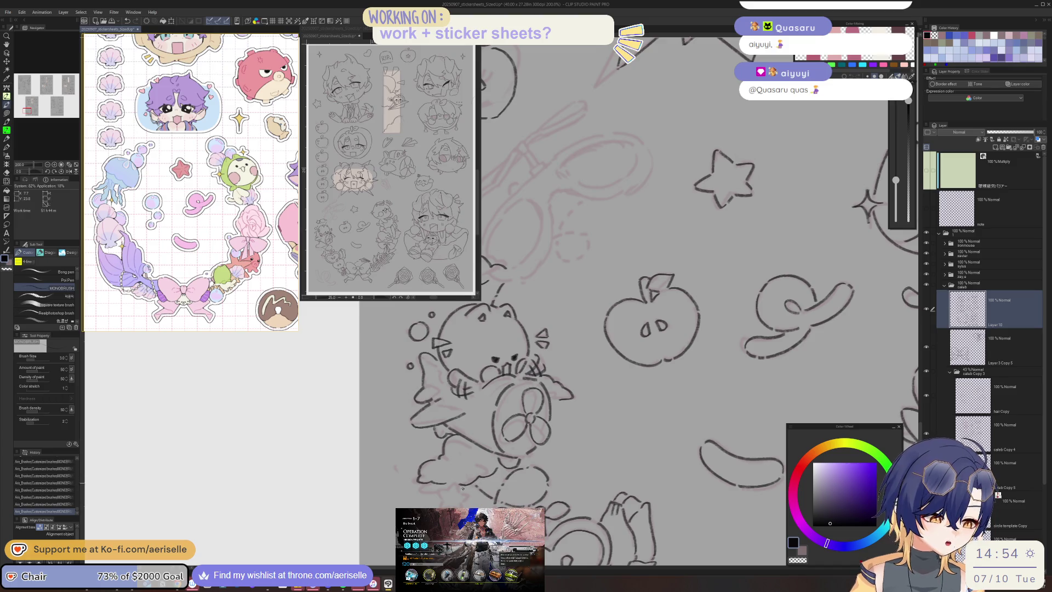
{"action": "key", "text": "minus"}
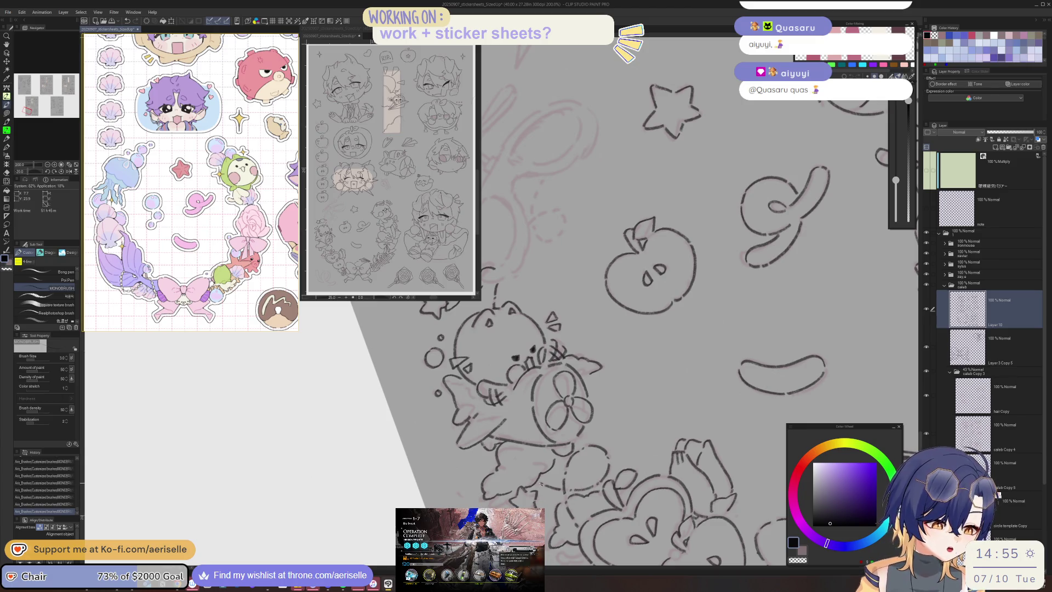
- Rotate the canvas view and add a small ink stroke to the lineart
{"action": "key", "text": "asciicircum"}
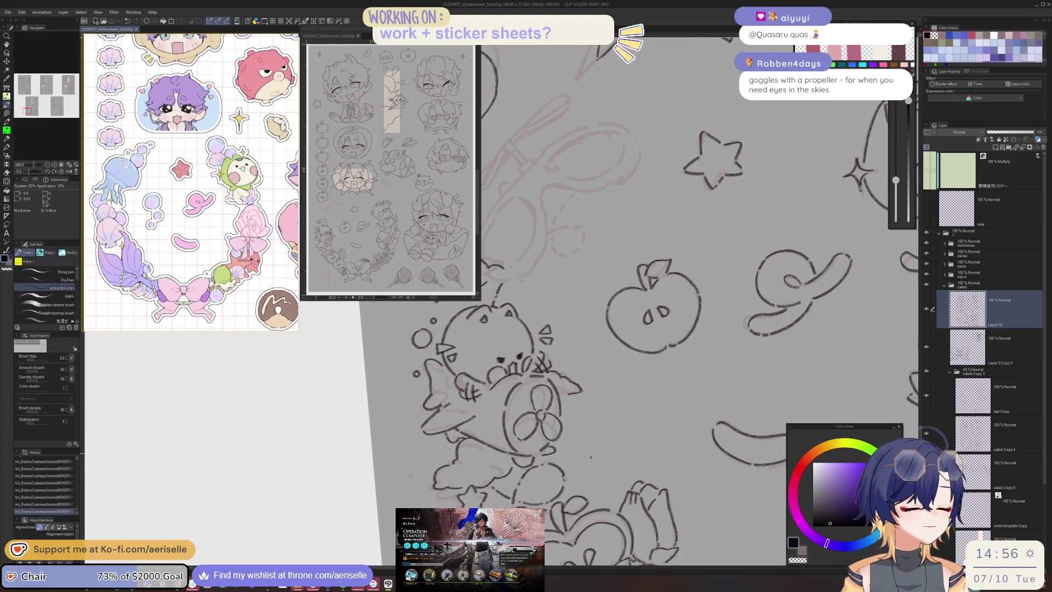
{"action": "scroll", "coordinate": [636, 459], "scroll_direction": "down", "scroll_amount": 3}
{"action": "scroll", "coordinate": [636, 459], "scroll_direction": "down", "scroll_amount": 2}
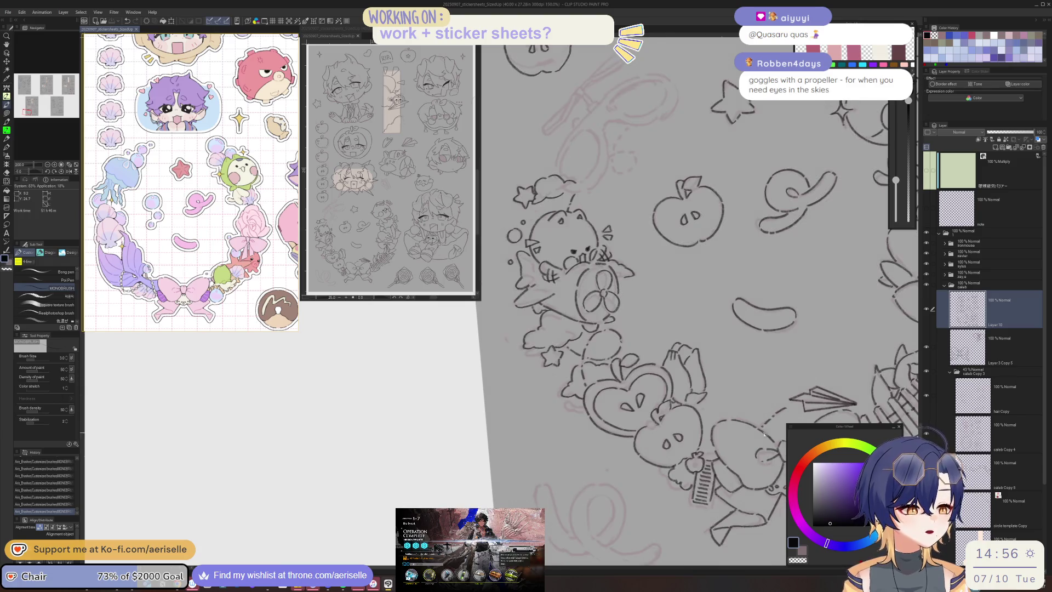
{"action": "left_click_drag", "start_coordinate": [637, 460], "coordinate": [707, 438]}
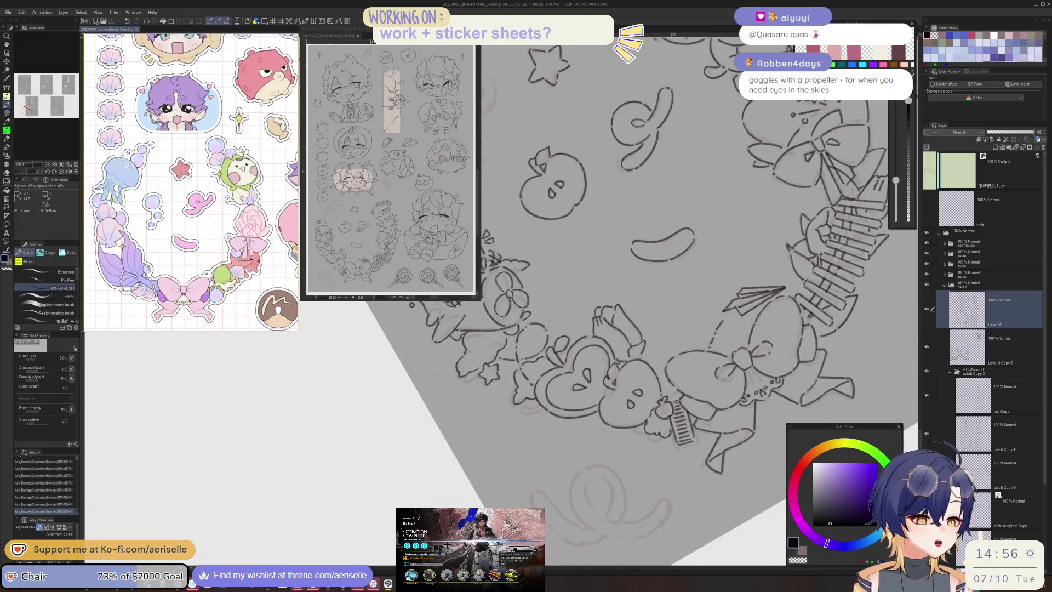
{"action": "mouse_move", "coordinate": [680, 395]}
{"action": "left_mouse_down"}
{"action": "mouse_move", "coordinate": [667, 410]}
{"action": "mouse_move", "coordinate": [685, 396]}
{"action": "left_mouse_up"}
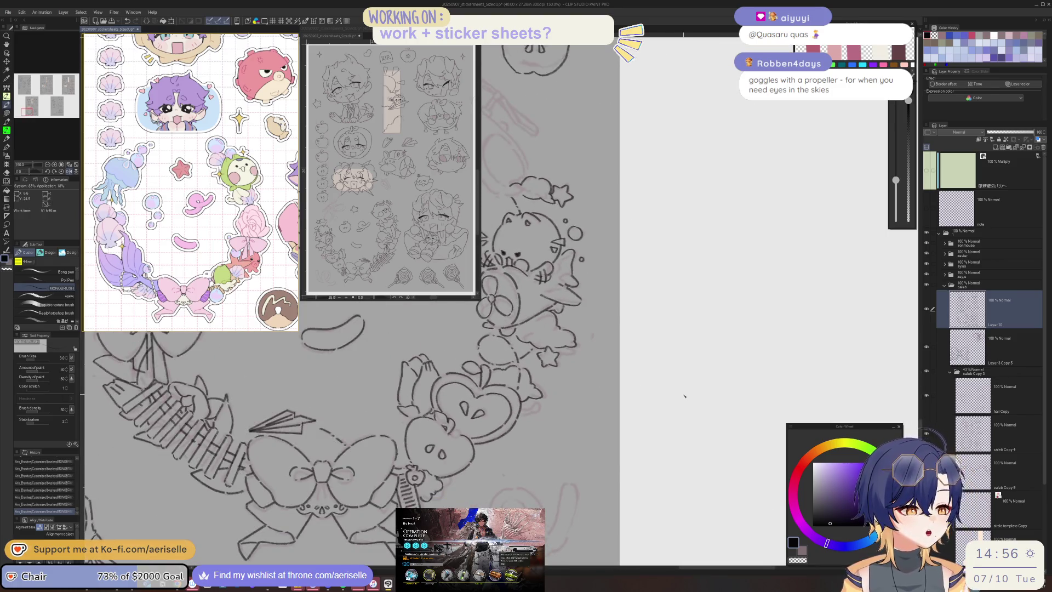
- Scroll the reference window over to the board of character and merchandise images
{"action": "scroll", "coordinate": [684, 395], "scroll_direction": "down", "scroll_amount": 5}
{"action": "scroll", "coordinate": [582, 355], "scroll_direction": "up", "scroll_amount": 5}
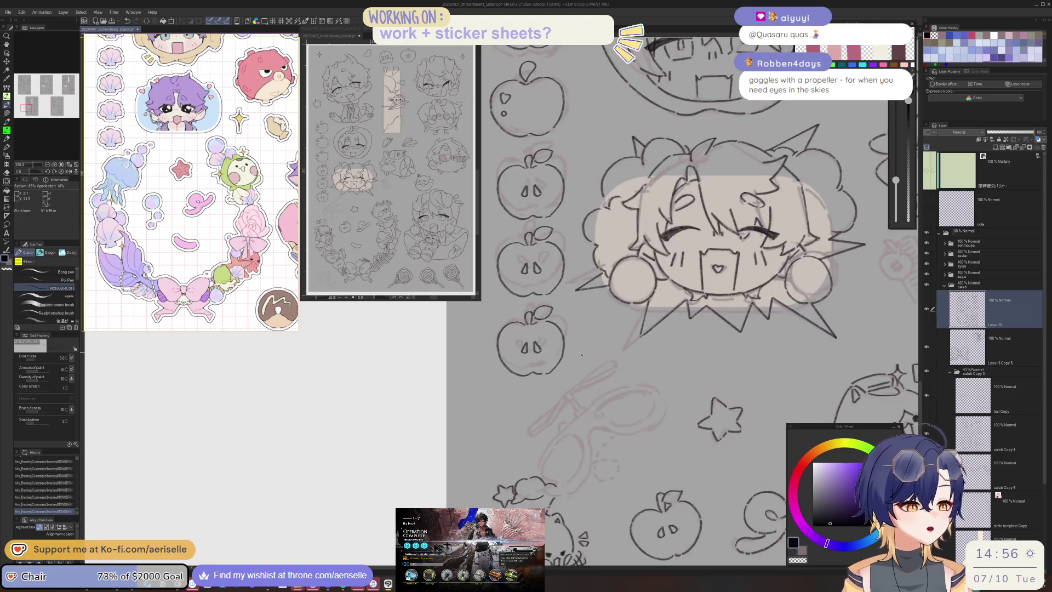
{"action": "scroll", "coordinate": [220, 314], "scroll_direction": "down", "scroll_amount": 5}
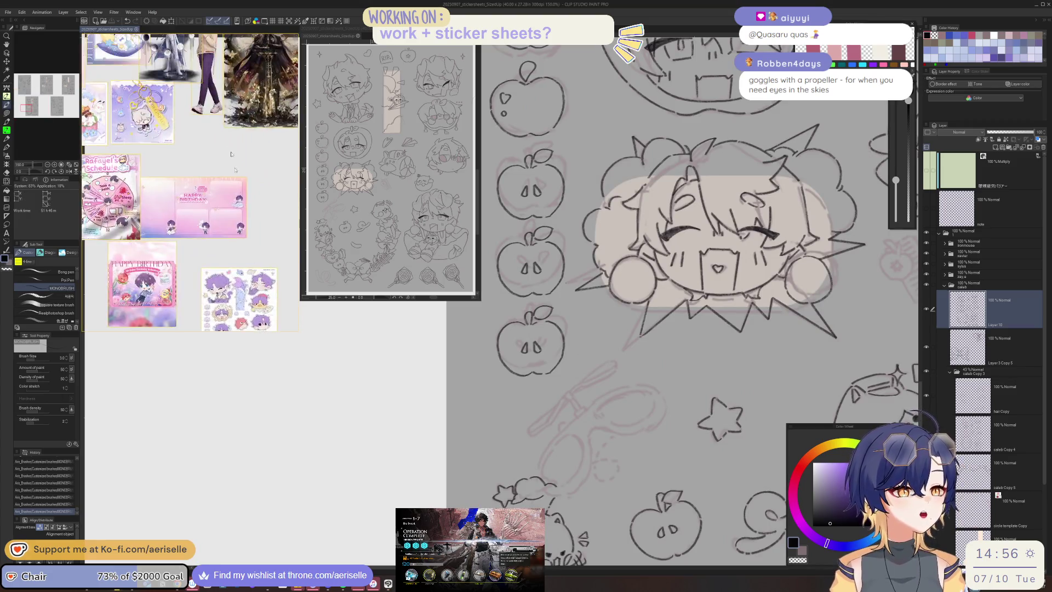
{"action": "scroll", "coordinate": [219, 314], "scroll_direction": "up", "scroll_amount": 2}
{"action": "scroll", "coordinate": [219, 263], "scroll_direction": "up", "scroll_amount": 2}
{"action": "scroll", "coordinate": [217, 208], "scroll_direction": "up", "scroll_amount": 2}
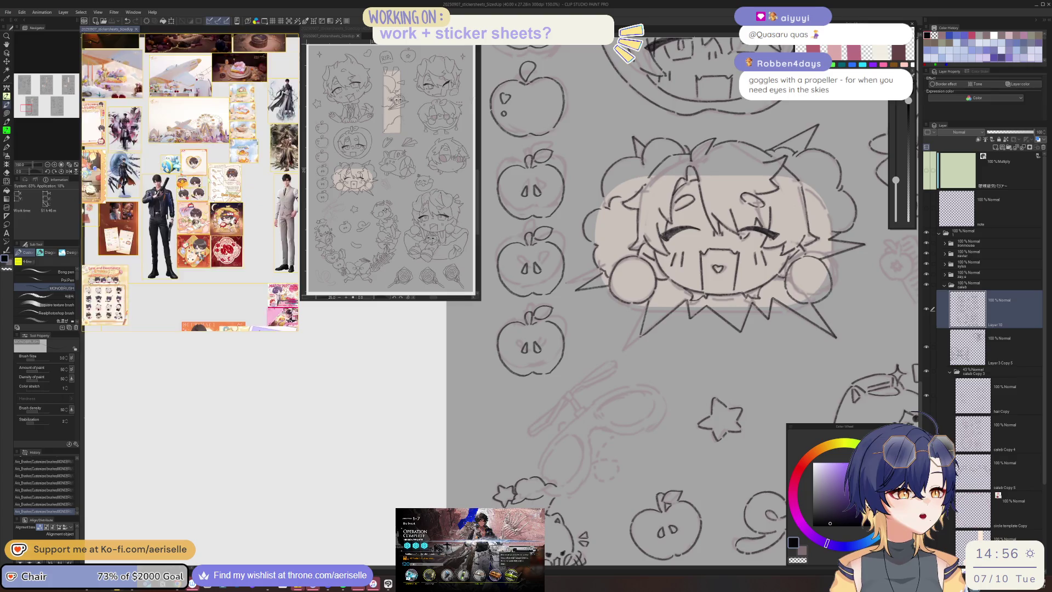
- Undo the last stroke, erase a small bit, and extend the cloud outline with a short line
{"action": "scroll", "coordinate": [217, 159], "scroll_direction": "up", "scroll_amount": 2}
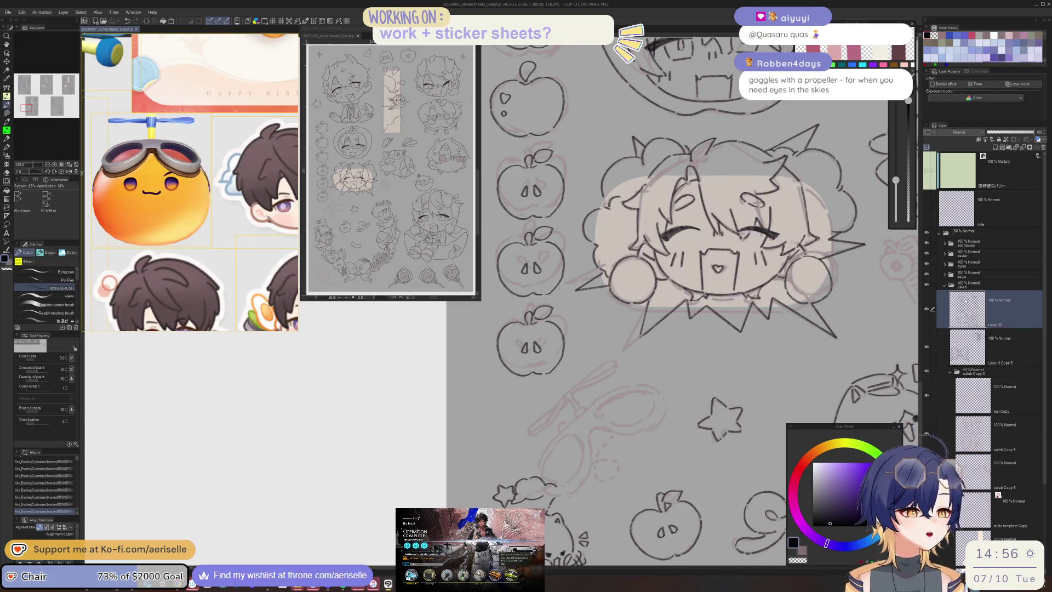
{"action": "scroll", "coordinate": [562, 490], "scroll_direction": "up", "scroll_amount": 1}
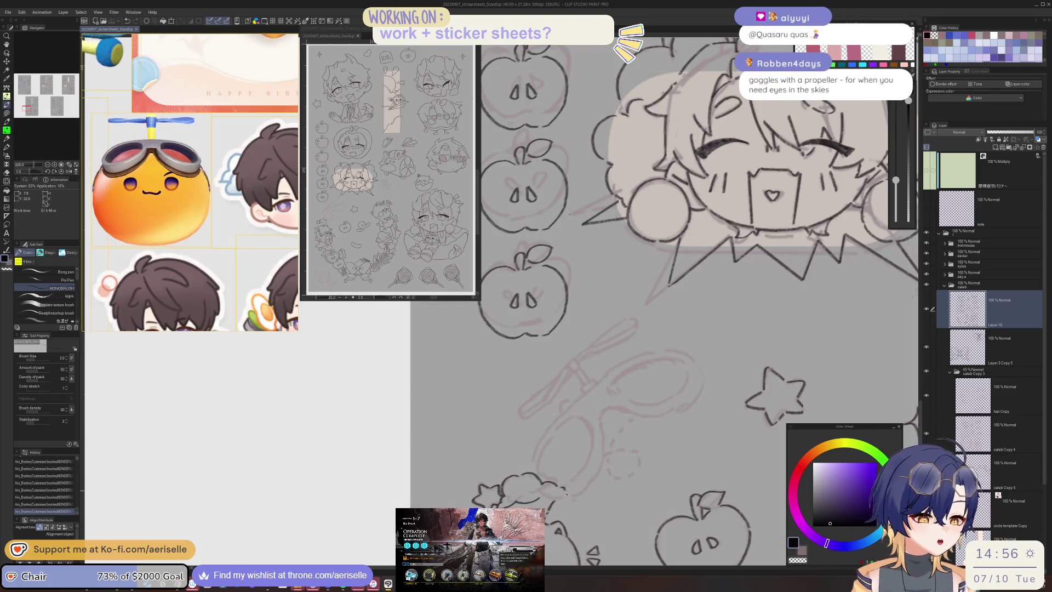
{"action": "key", "text": "ctrl+z"}
{"action": "key", "text": "e"}
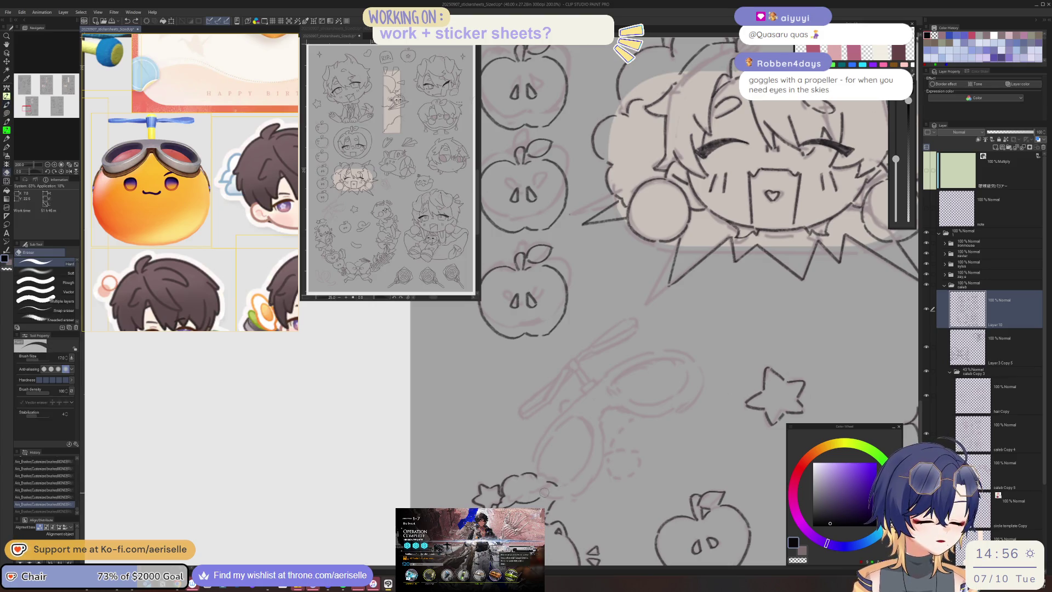
{"action": "left_click", "coordinate": [559, 491]}
{"action": "key", "text": "p"}
{"action": "left_click_drag", "start_coordinate": [537, 477], "coordinate": [555, 487]}
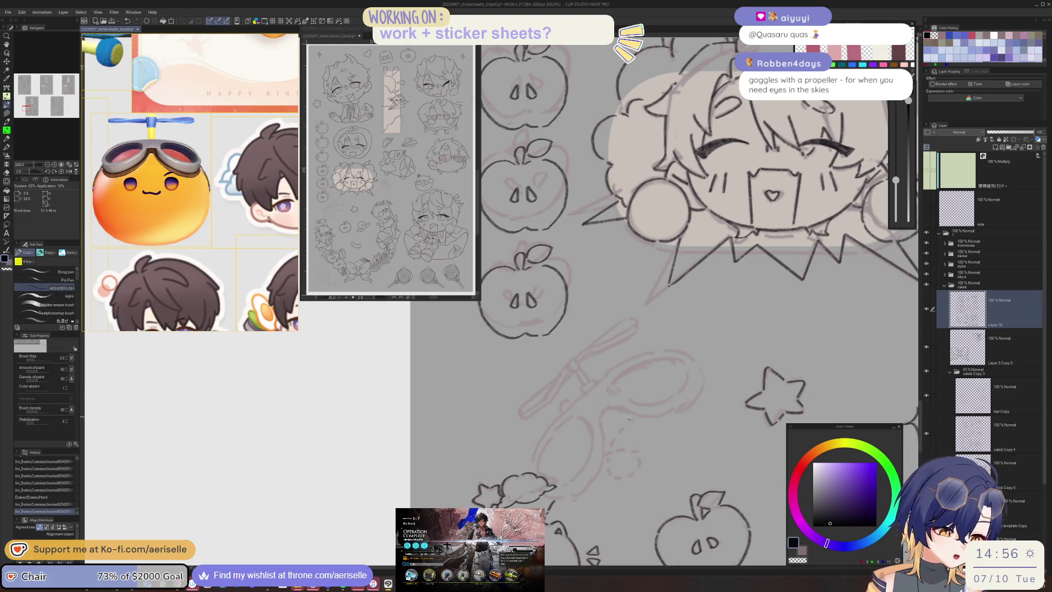
{"action": "mouse_move", "coordinate": [634, 418]}
{"action": "left_mouse_down"}
{"action": "mouse_move", "coordinate": [609, 469]}
{"action": "mouse_move", "coordinate": [632, 476]}
{"action": "left_mouse_up"}
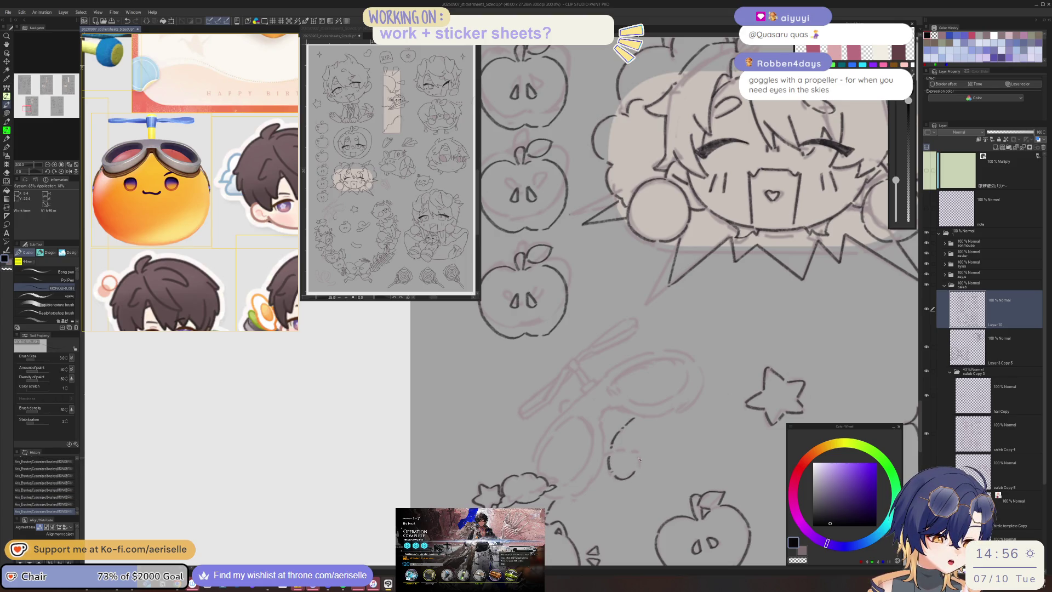
- Zoom in on the propeller goggles sketch and attempt the propeller's vertical shaft
{"action": "key", "text": "minus"}
{"action": "key", "text": "minus"}
{"action": "key", "text": "minus"}
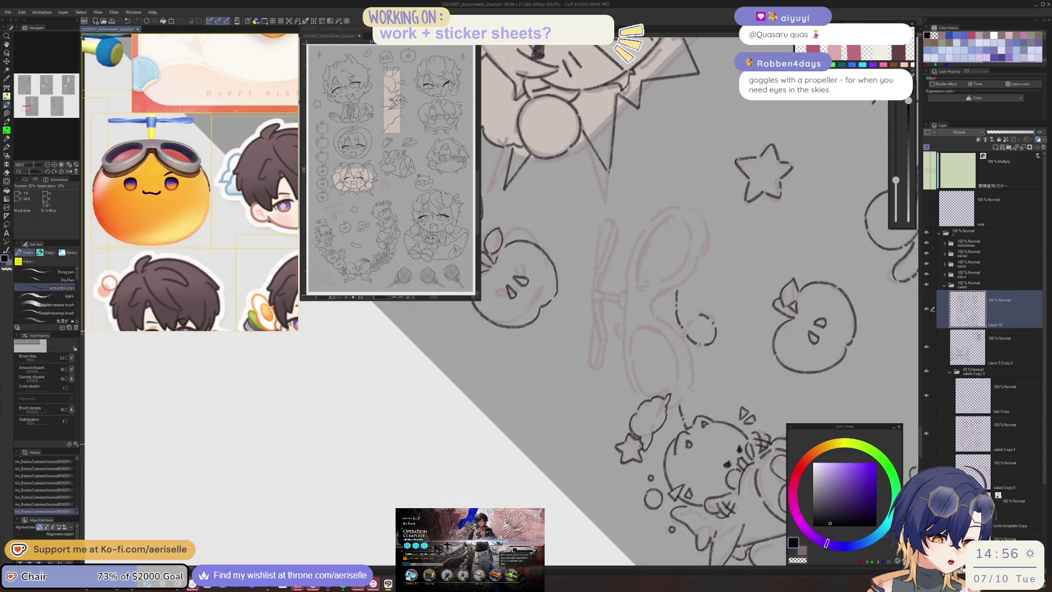
{"action": "key", "text": "asciicircum"}
{"action": "key", "text": "asciicircum"}
{"action": "key", "text": "asciicircum"}
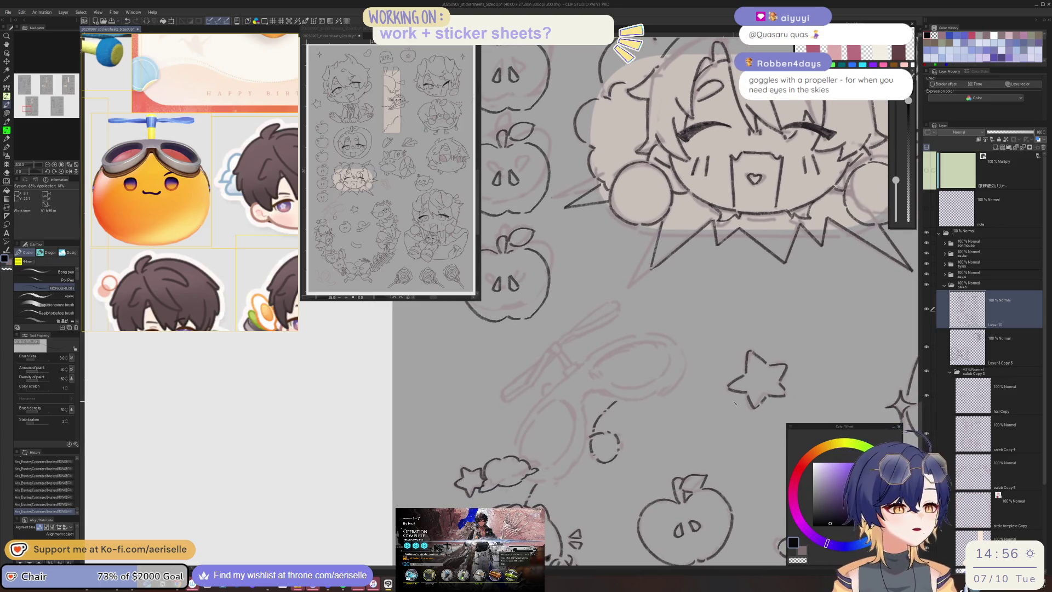
{"action": "key", "text": "m"}
{"action": "key", "text": "ctrl+plus"}
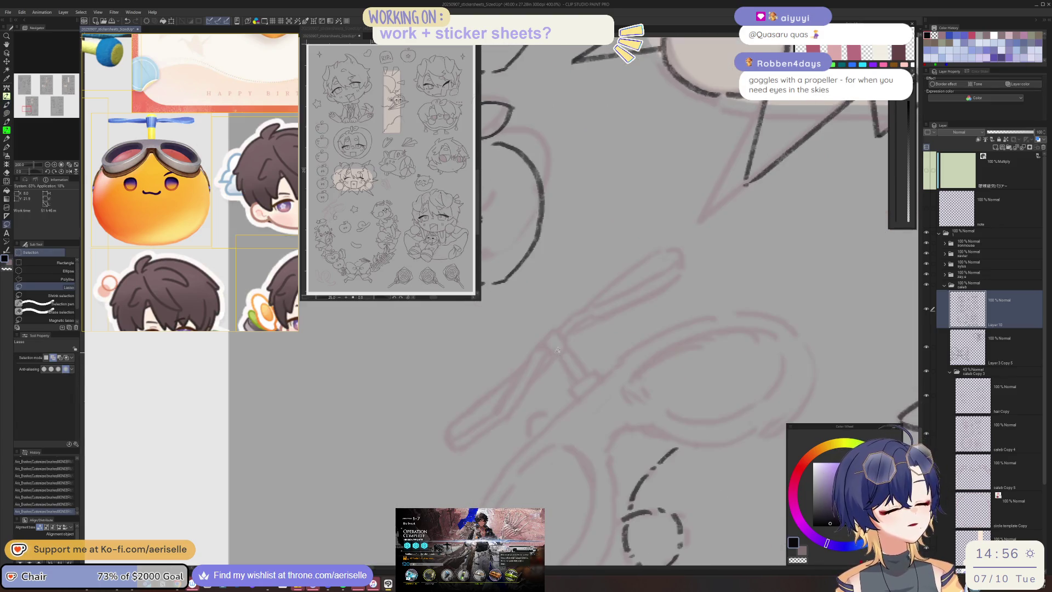
{"action": "key", "text": "p"}
{"action": "key", "text": "asciicircum"}
{"action": "key", "text": "asciicircum"}
{"action": "key", "text": "asciicircum"}
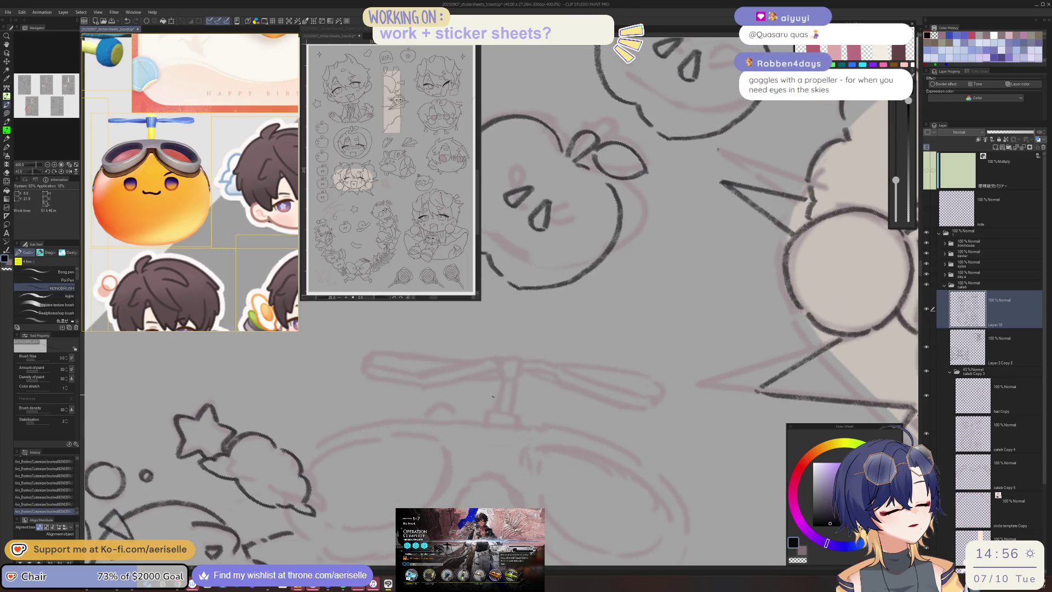
{"action": "mouse_move", "coordinate": [496, 380]}
{"action": "left_mouse_down"}
{"action": "mouse_move", "coordinate": [495, 408]}
{"action": "mouse_move", "coordinate": [512, 413]}
{"action": "left_mouse_up"}
{"action": "key", "text": "ctrl+z"}
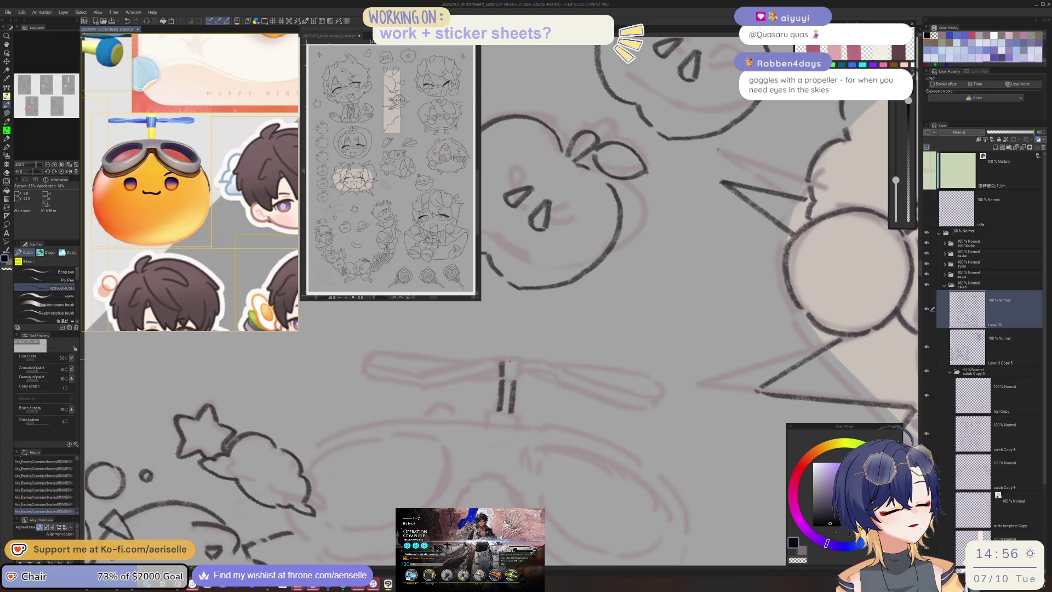
- Ink the shaft cap and the edges of the left propeller blade
{"action": "left_click_drag", "start_coordinate": [517, 362], "coordinate": [518, 376]}
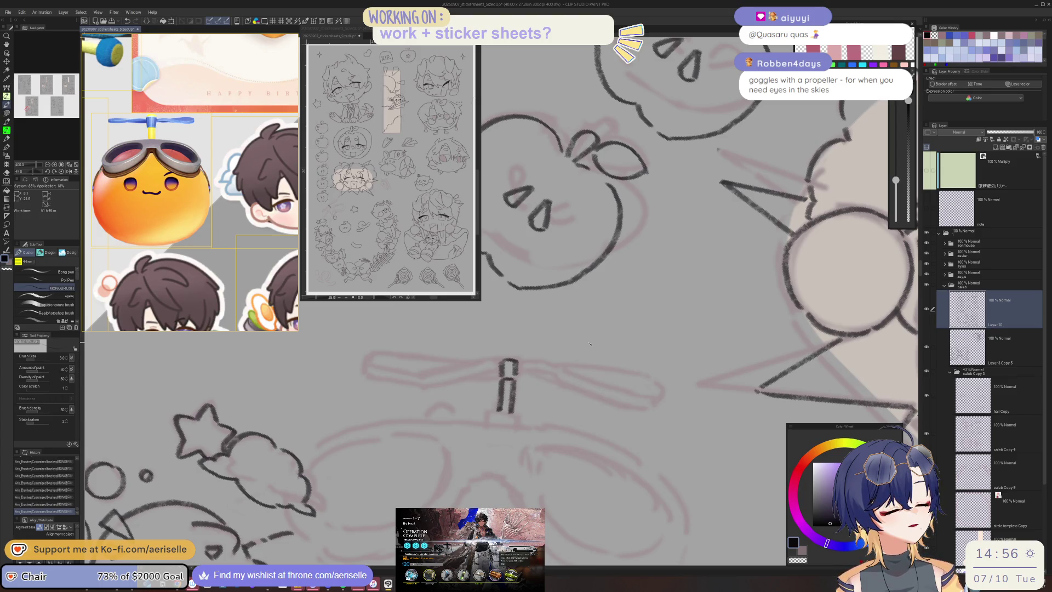
{"action": "mouse_move", "coordinate": [465, 378]}
{"action": "left_mouse_down"}
{"action": "mouse_move", "coordinate": [498, 379]}
{"action": "mouse_move", "coordinate": [373, 361]}
{"action": "mouse_move", "coordinate": [466, 400]}
{"action": "mouse_move", "coordinate": [440, 420]}
{"action": "left_mouse_up"}
{"action": "key", "text": "ctrl+z"}
{"action": "mouse_move", "coordinate": [505, 379]}
{"action": "left_mouse_down"}
{"action": "mouse_move", "coordinate": [442, 421]}
{"action": "mouse_move", "coordinate": [443, 443]}
{"action": "mouse_move", "coordinate": [495, 415]}
{"action": "left_mouse_up"}
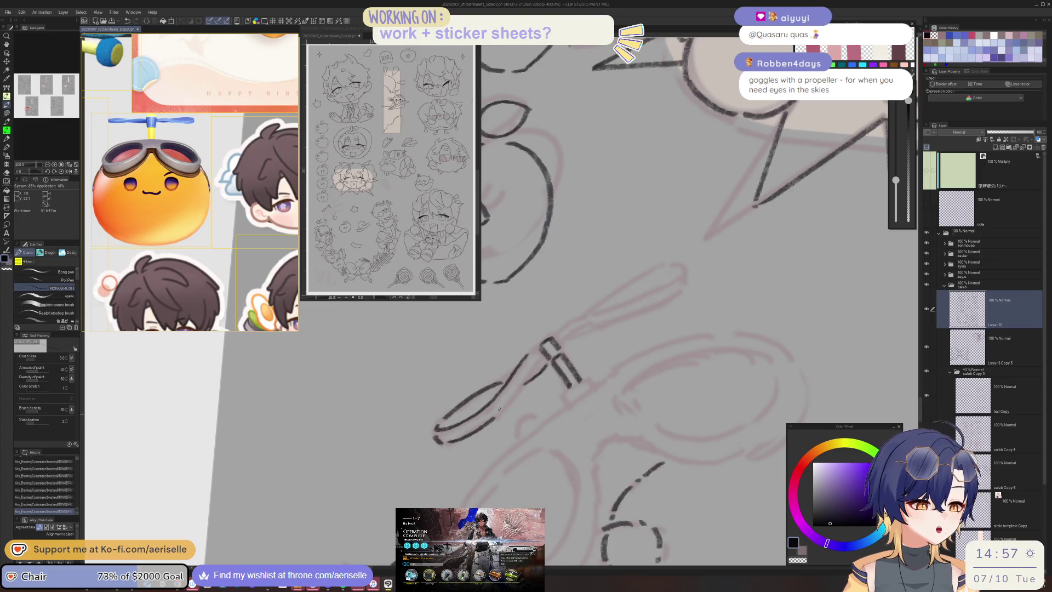
{"action": "left_click_drag", "start_coordinate": [540, 357], "coordinate": [512, 397]}
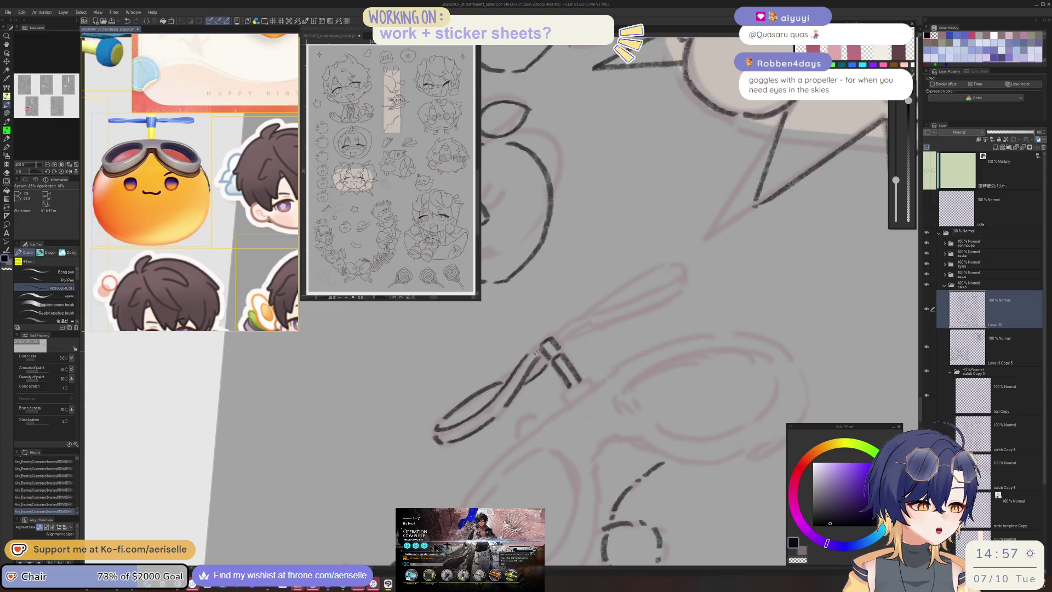
{"action": "key", "text": "asciicircum"}
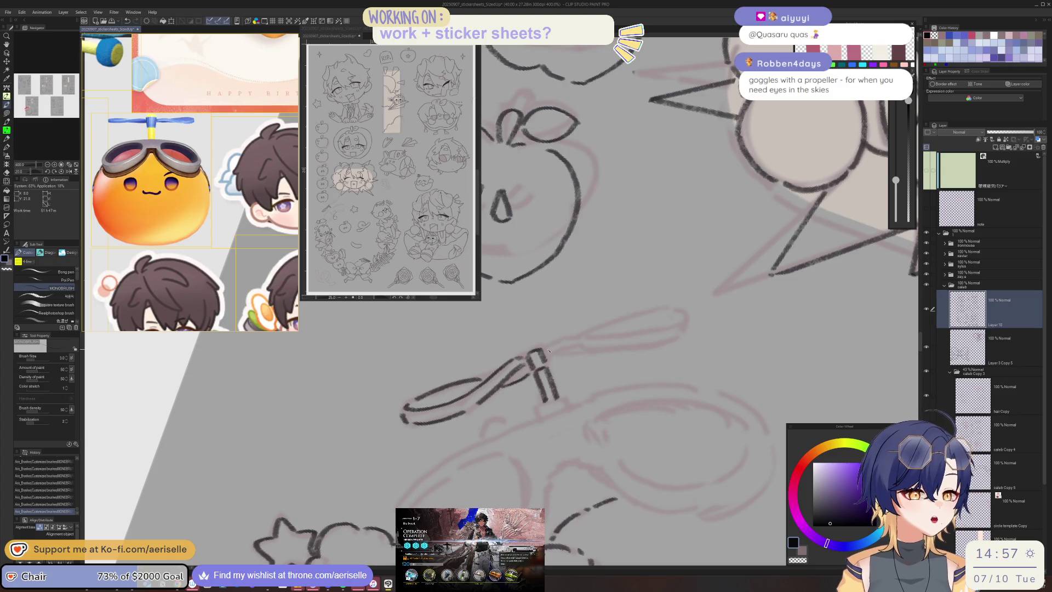
{"action": "left_click_drag", "start_coordinate": [543, 355], "coordinate": [566, 340]}
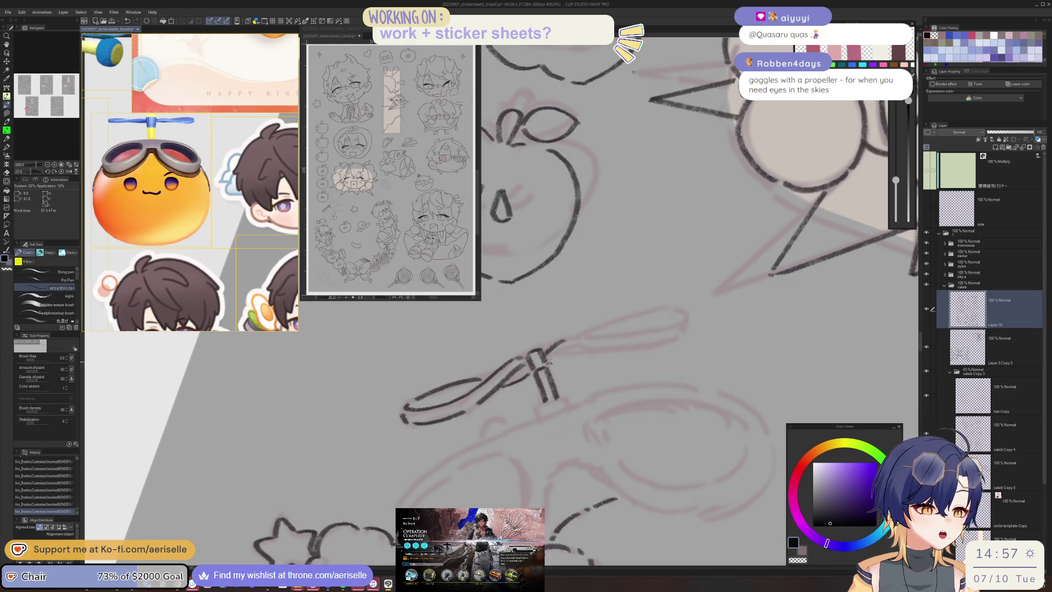
{"action": "key", "text": "asciicircum"}
{"action": "key", "text": "asciicircum"}
{"action": "key", "text": "asciicircum"}
{"action": "key", "text": "asciicircum"}
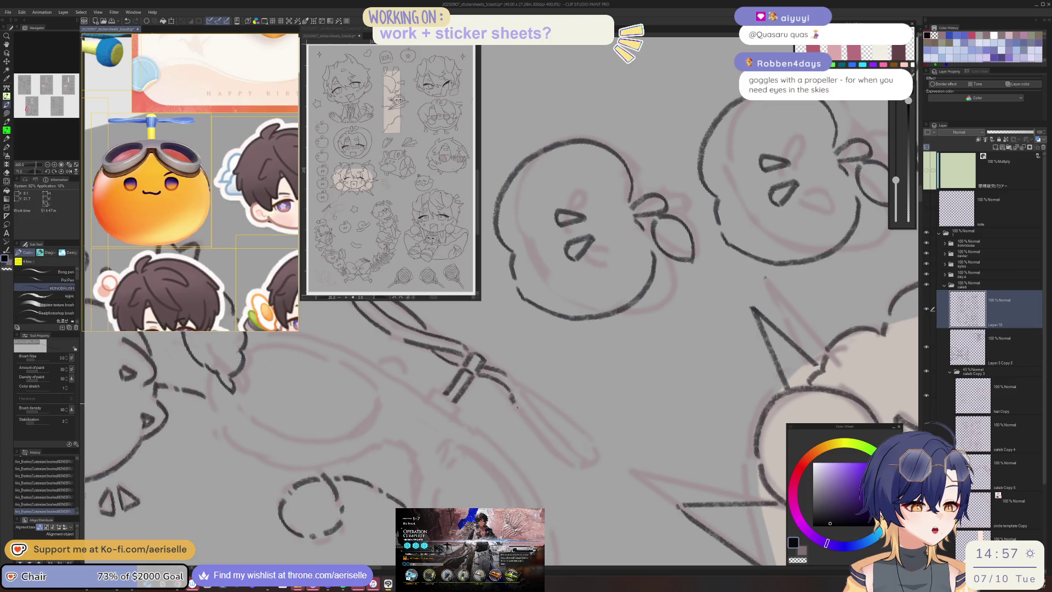
- Ink the right propeller blade's edges and tip, then save the sticker sheet
{"action": "left_click_drag", "start_coordinate": [514, 402], "coordinate": [566, 462]}
{"action": "left_click_drag", "start_coordinate": [515, 381], "coordinate": [566, 449]}
{"action": "left_click_drag", "start_coordinate": [525, 390], "coordinate": [600, 455]}
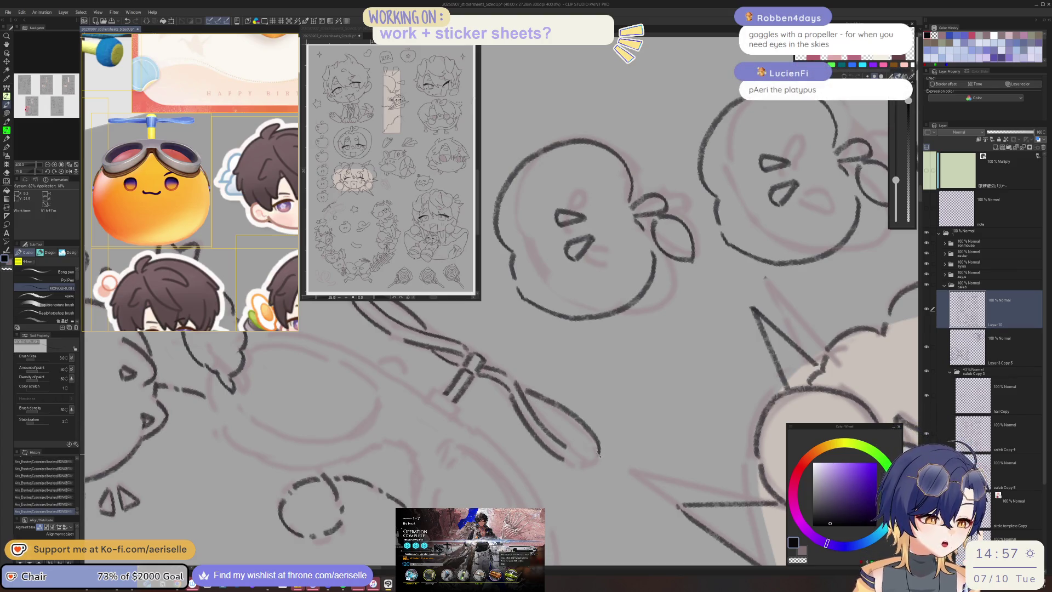
{"action": "key", "text": "minus"}
{"action": "key", "text": "minus"}
{"action": "key", "text": "minus"}
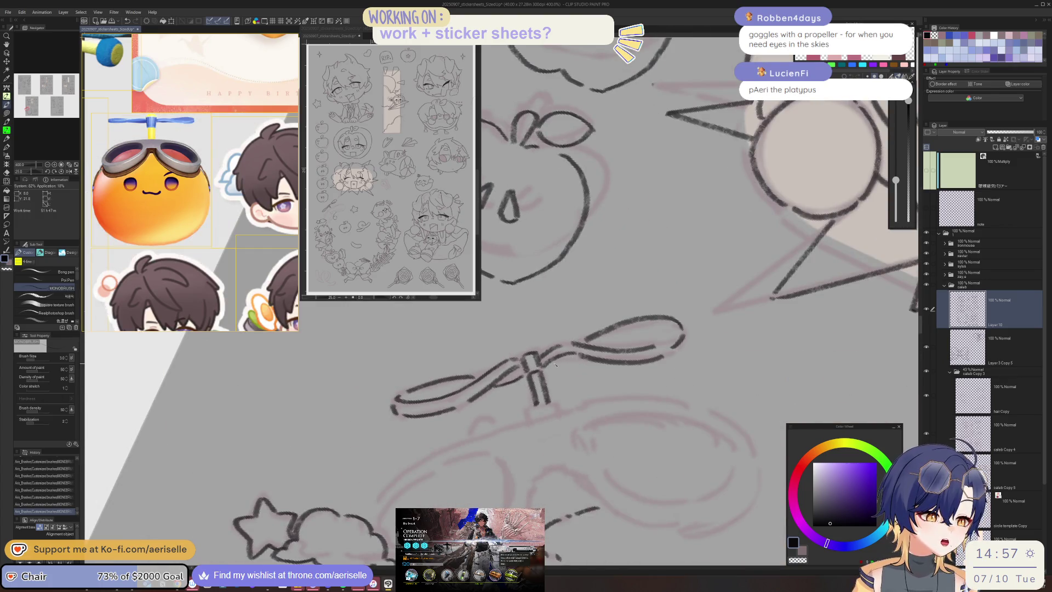
{"action": "key", "text": "ctrl+z"}
{"action": "left_click_drag", "start_coordinate": [550, 363], "coordinate": [582, 359]}
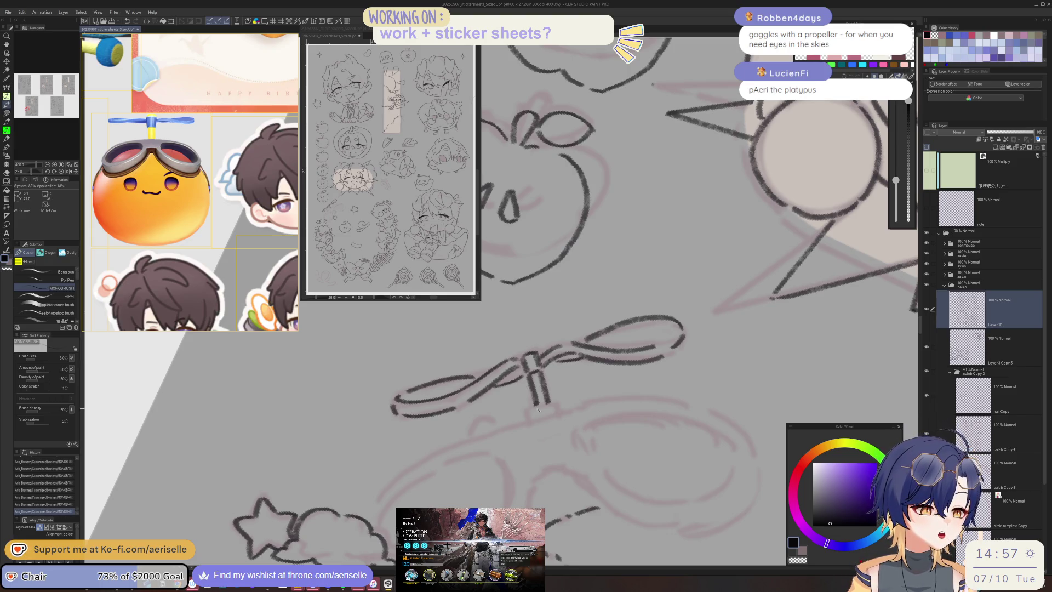
{"action": "key", "text": "minus"}
{"action": "key", "text": "minus"}
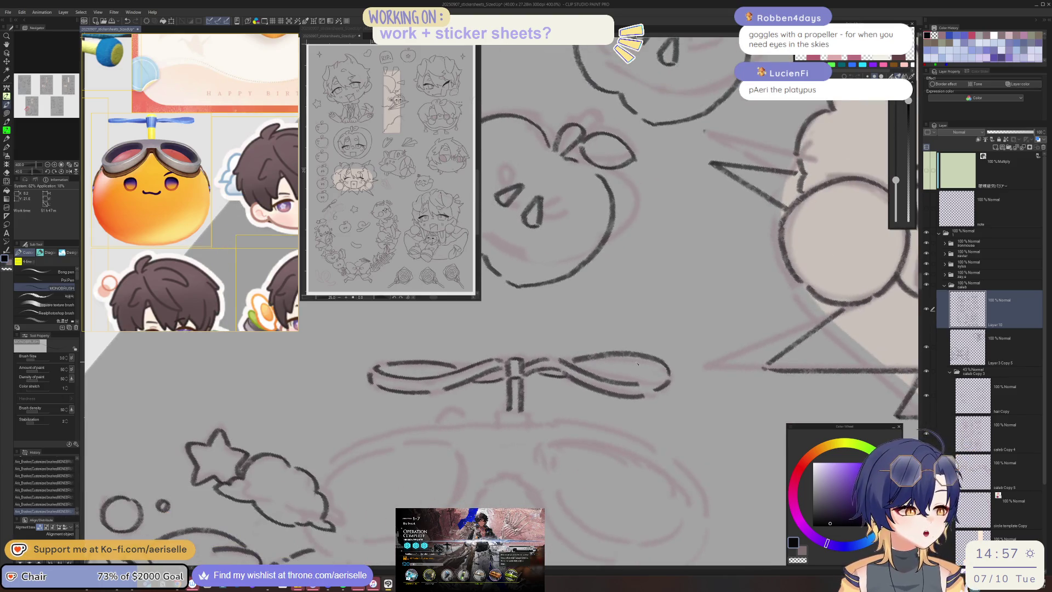
{"action": "left_click_drag", "start_coordinate": [589, 398], "coordinate": [570, 433]}
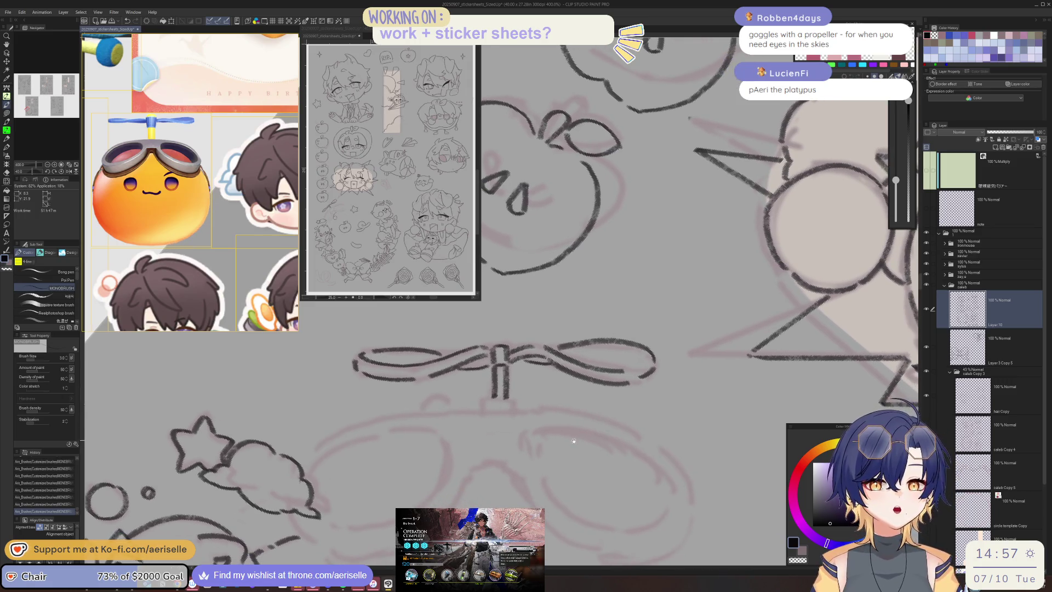
{"action": "key", "text": "ctrl+s"}
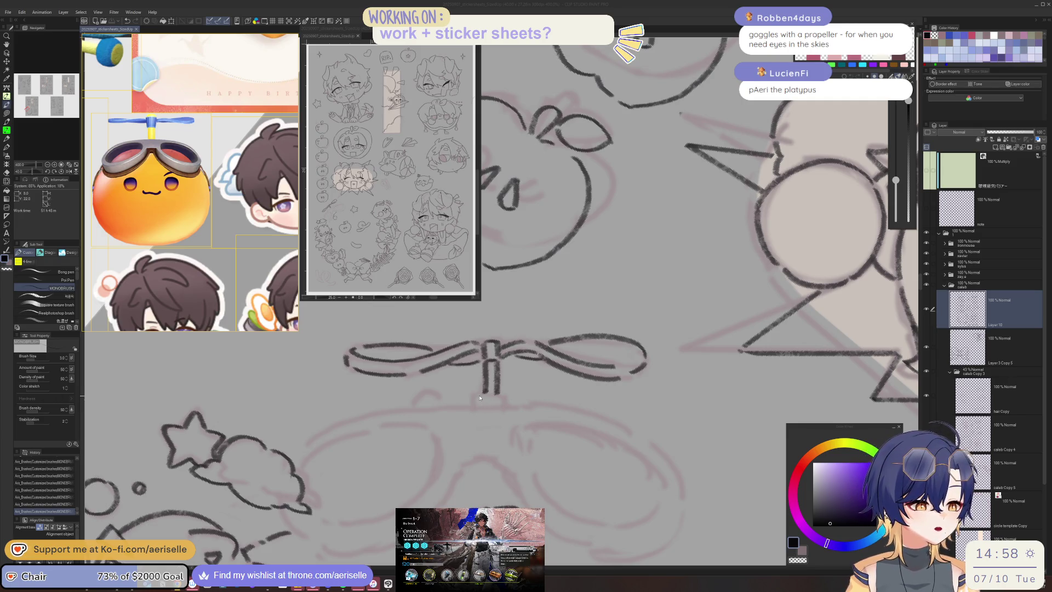
- Draw the stem's small base and a long slanted goggles top line, replacing a rejected line
{"action": "mouse_move", "coordinate": [481, 394]}
{"action": "left_mouse_down"}
{"action": "mouse_move", "coordinate": [479, 403]}
{"action": "mouse_move", "coordinate": [508, 406]}
{"action": "left_mouse_up"}
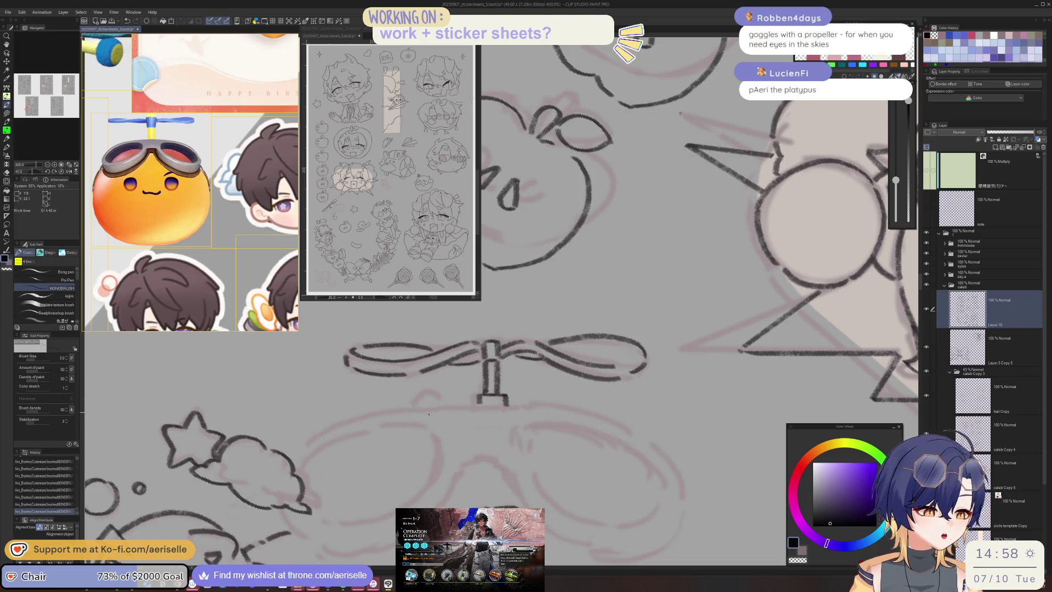
{"action": "left_click_drag", "start_coordinate": [366, 413], "coordinate": [607, 408]}
{"action": "key", "text": "minus"}
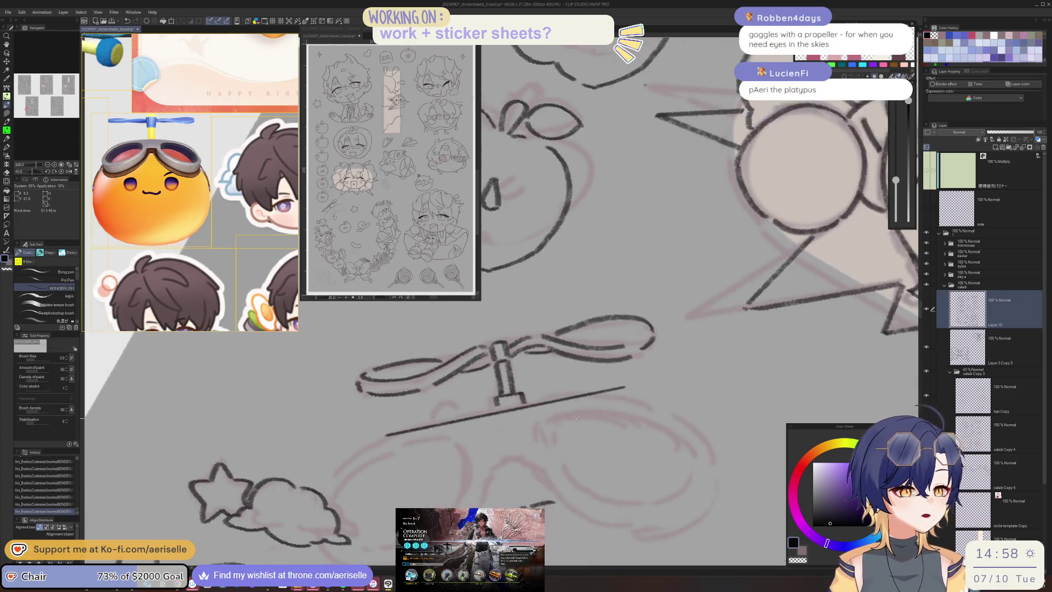
{"action": "key", "text": "ctrl+z"}
{"action": "key", "text": "ctrl+z"}
{"action": "left_click_drag", "start_coordinate": [352, 491], "coordinate": [591, 391]}
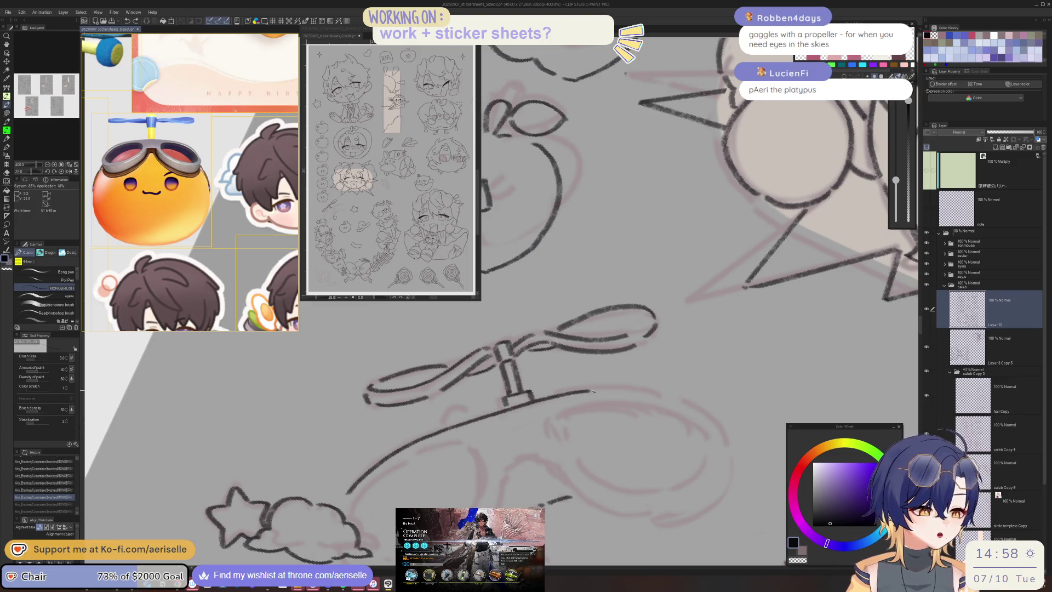
{"action": "key", "text": "ctrl+minus"}
{"action": "key", "text": "ctrl+minus"}
{"action": "key", "text": "ctrl+minus"}
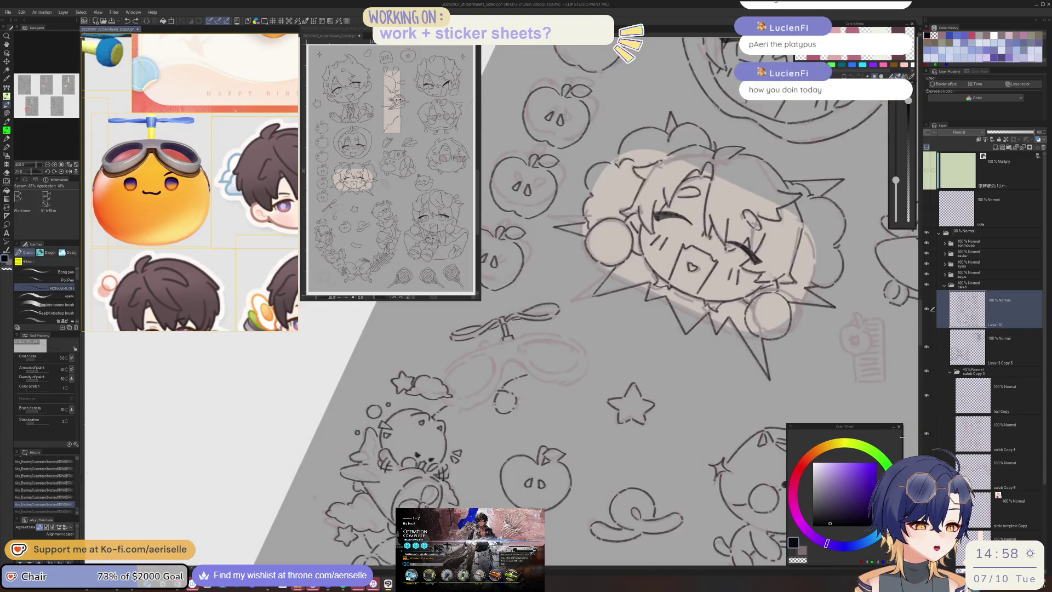
- Add a new layer above Layer 10 with a symmetrical ruler whose axis crosses the goggles
{"action": "left_click_drag", "start_coordinate": [737, 502], "coordinate": [698, 526]}
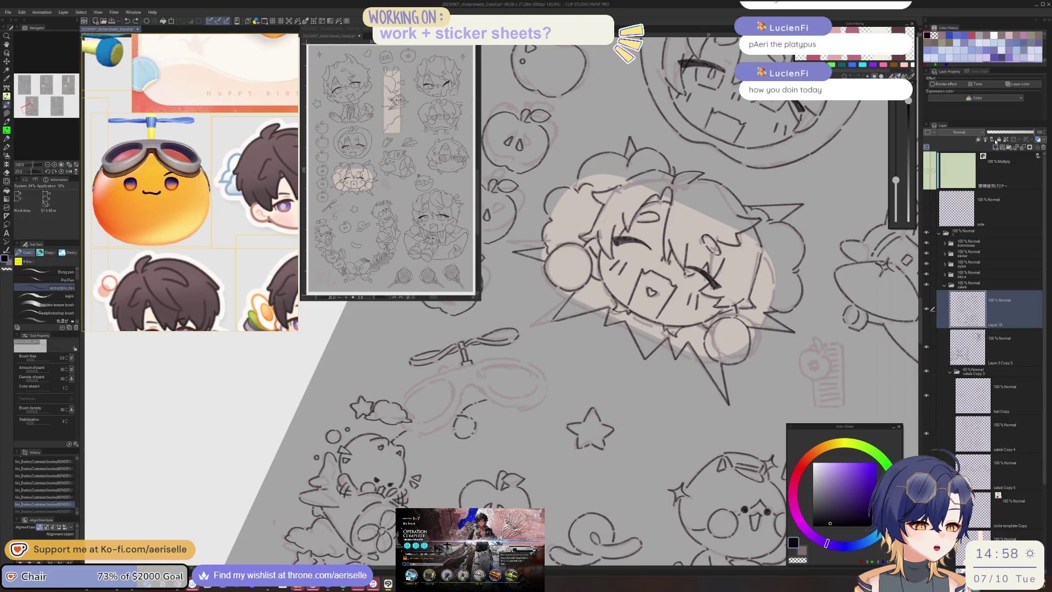
{"action": "left_click", "coordinate": [996, 142]}
{"action": "left_click", "coordinate": [6, 215]}
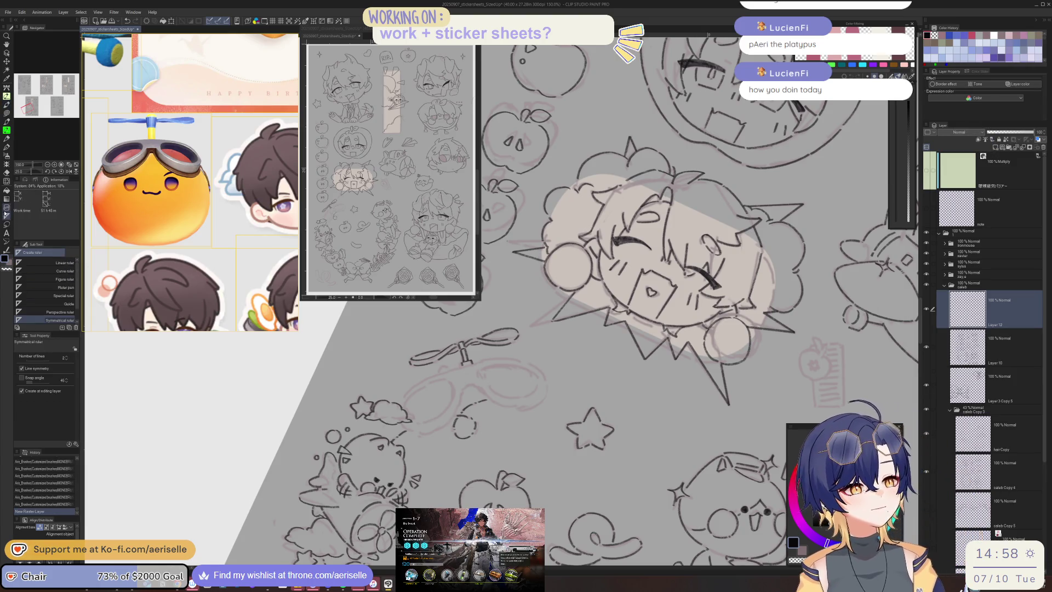
{"action": "left_click_drag", "start_coordinate": [602, 147], "coordinate": [467, 340]}
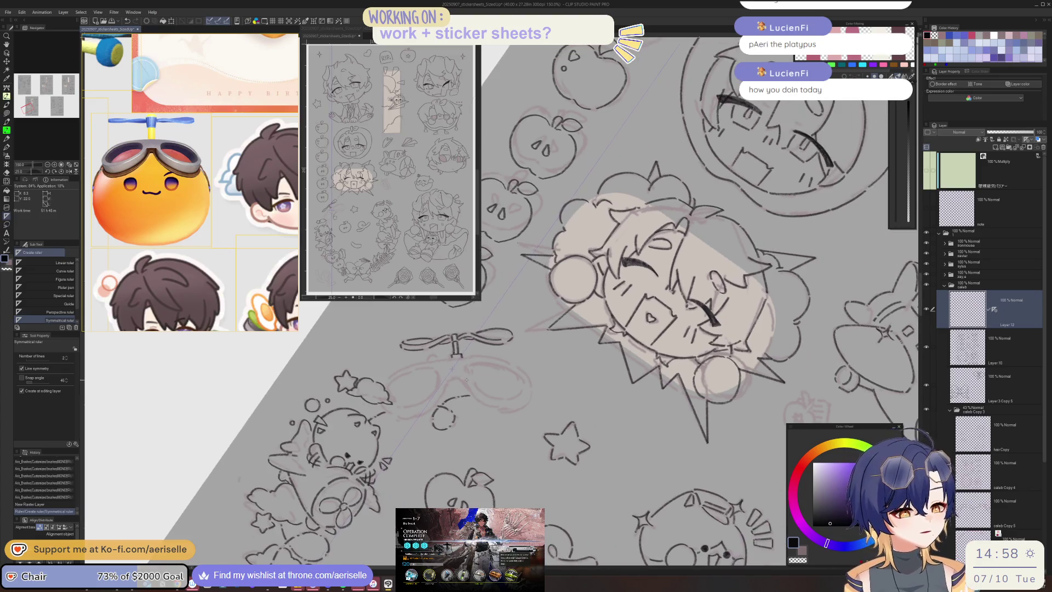
{"action": "key", "text": "ctrl+z"}
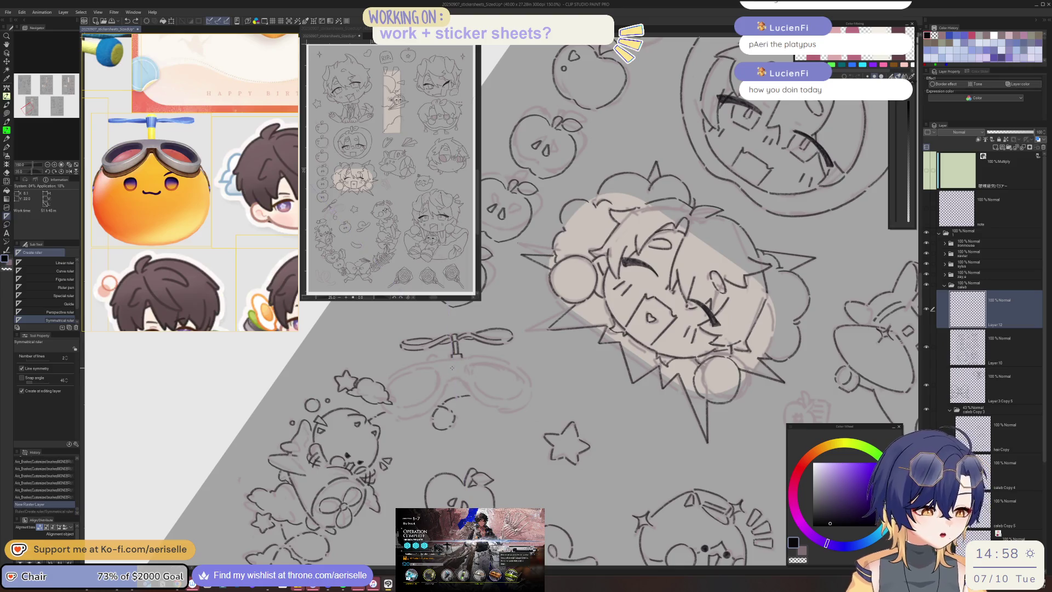
{"action": "key", "text": "ctrl+y"}
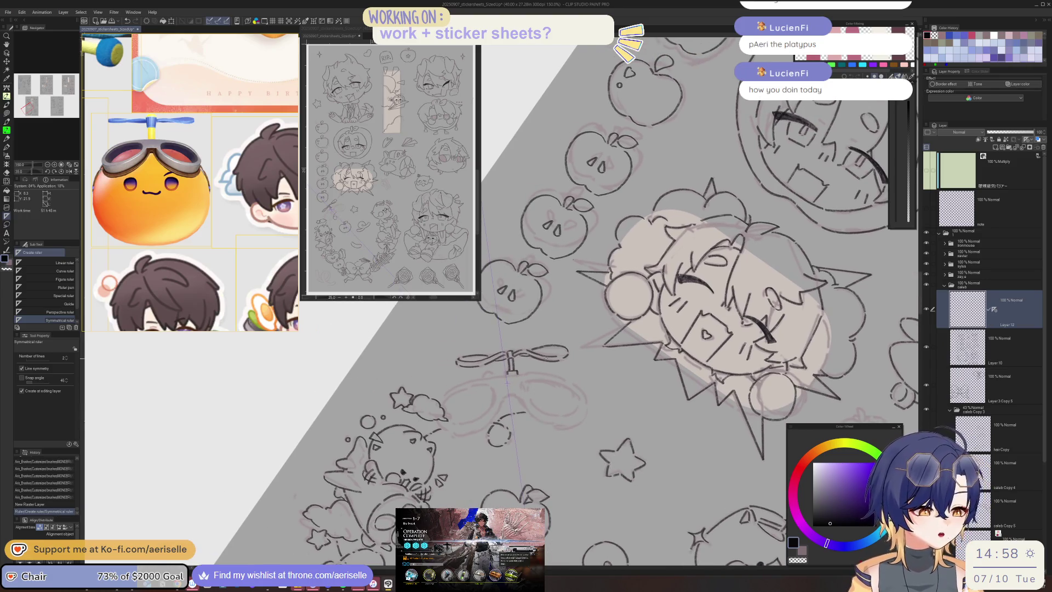
{"action": "key", "text": "b"}
{"action": "scroll", "coordinate": [531, 393], "scroll_direction": "up", "scroll_amount": 2}
{"action": "scroll", "coordinate": [531, 393], "scroll_direction": "up", "scroll_amount": 3}
- Ink short mirrored goggle and strap lines, undoing the test stroke and a misplaced strap line
{"action": "left_click_drag", "start_coordinate": [531, 389], "coordinate": [553, 398]}
{"action": "key", "text": "ctrl+z"}
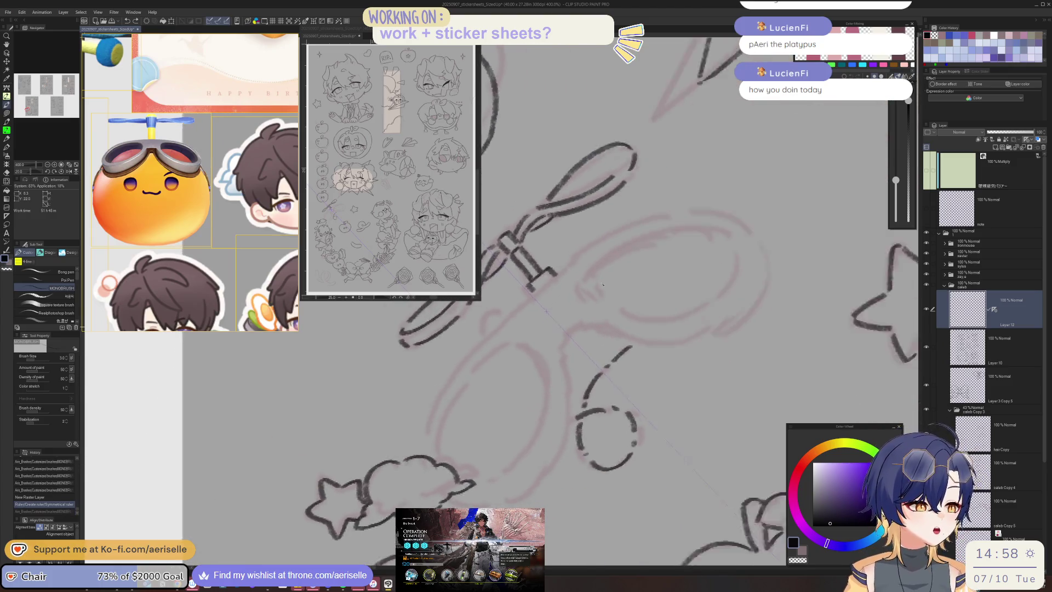
{"action": "left_click_drag", "start_coordinate": [567, 328], "coordinate": [580, 317]}
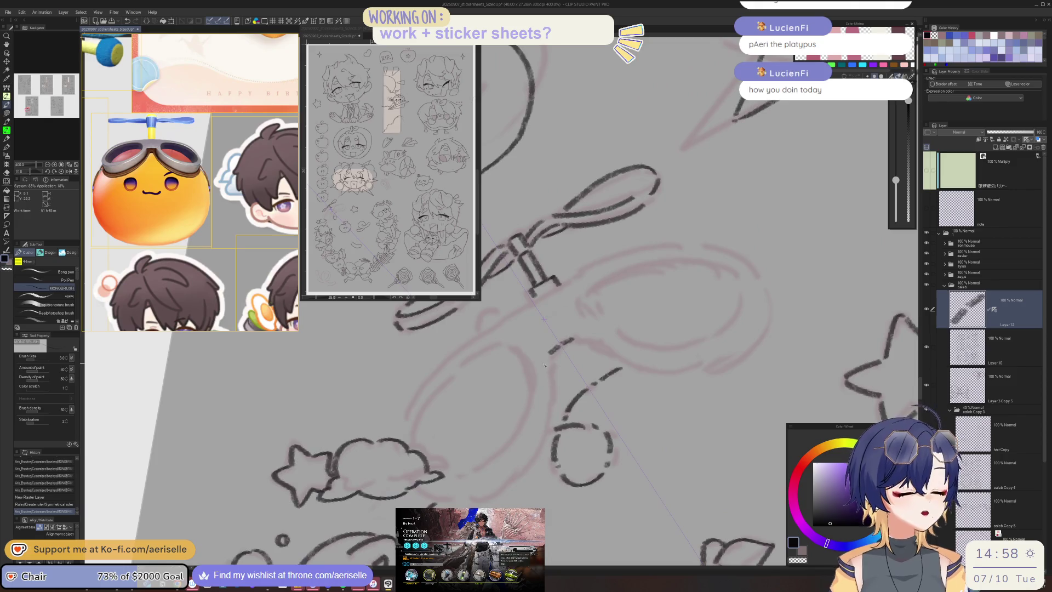
{"action": "left_click_drag", "start_coordinate": [554, 360], "coordinate": [544, 447]}
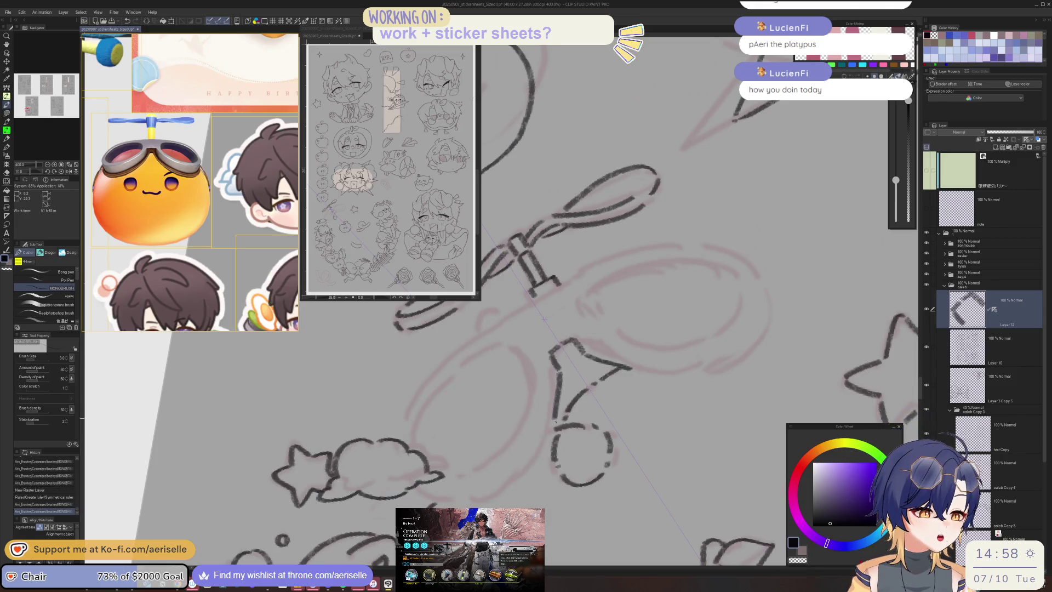
{"action": "left_click_drag", "start_coordinate": [580, 398], "coordinate": [317, 390]}
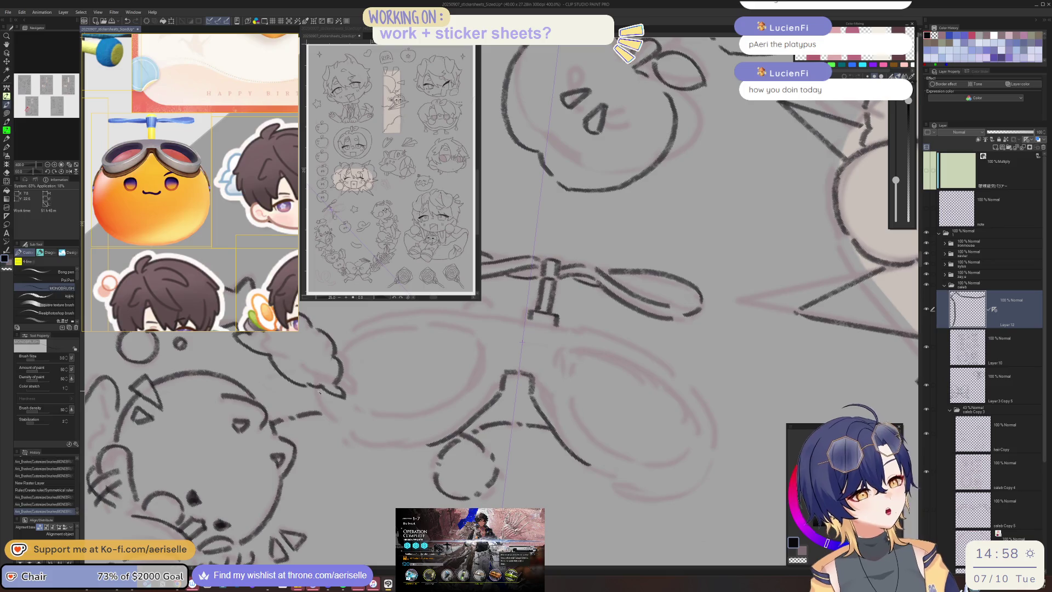
{"action": "mouse_move", "coordinate": [329, 430]}
{"action": "left_mouse_down"}
{"action": "mouse_move", "coordinate": [404, 448]}
{"action": "mouse_move", "coordinate": [418, 429]}
{"action": "mouse_move", "coordinate": [446, 470]}
{"action": "mouse_move", "coordinate": [344, 379]}
{"action": "mouse_move", "coordinate": [401, 441]}
{"action": "mouse_move", "coordinate": [655, 217]}
{"action": "mouse_move", "coordinate": [599, 299]}
{"action": "left_mouse_up"}
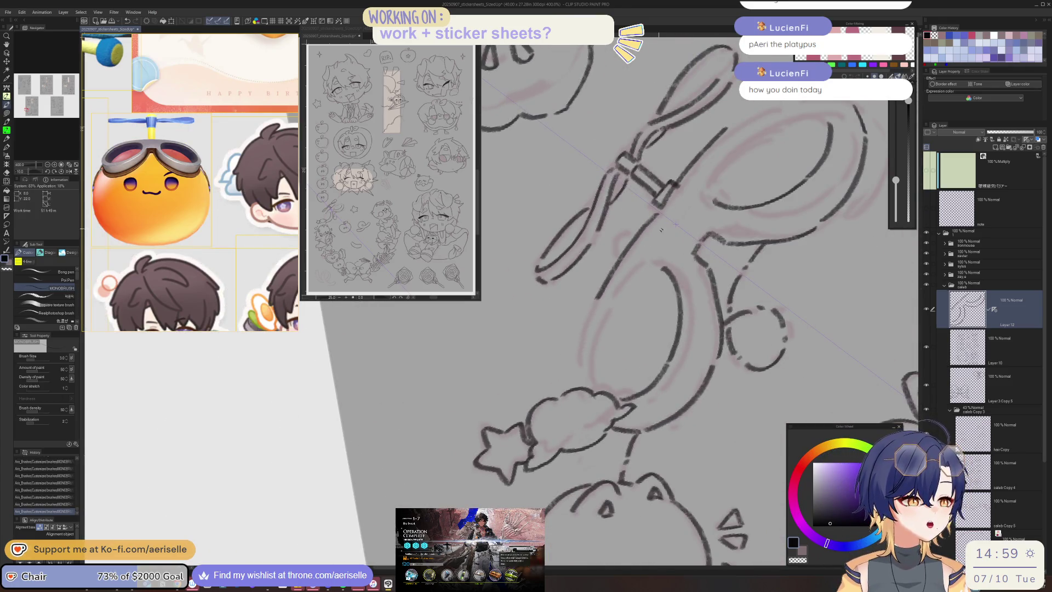
{"action": "key", "text": "ctrl+z"}
- Fill the goggle strap gap and extend the curved lens line downward, discarding an inner lens curve
{"action": "left_click_drag", "start_coordinate": [657, 216], "coordinate": [618, 271]}
{"action": "left_click_drag", "start_coordinate": [589, 319], "coordinate": [578, 389]}
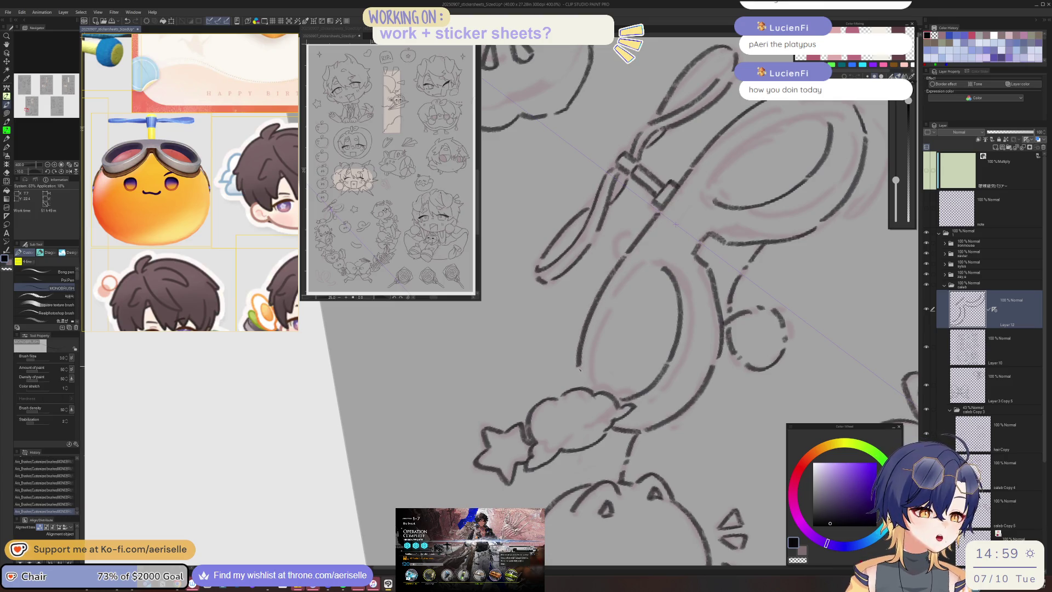
{"action": "left_click_drag", "start_coordinate": [638, 288], "coordinate": [567, 421]}
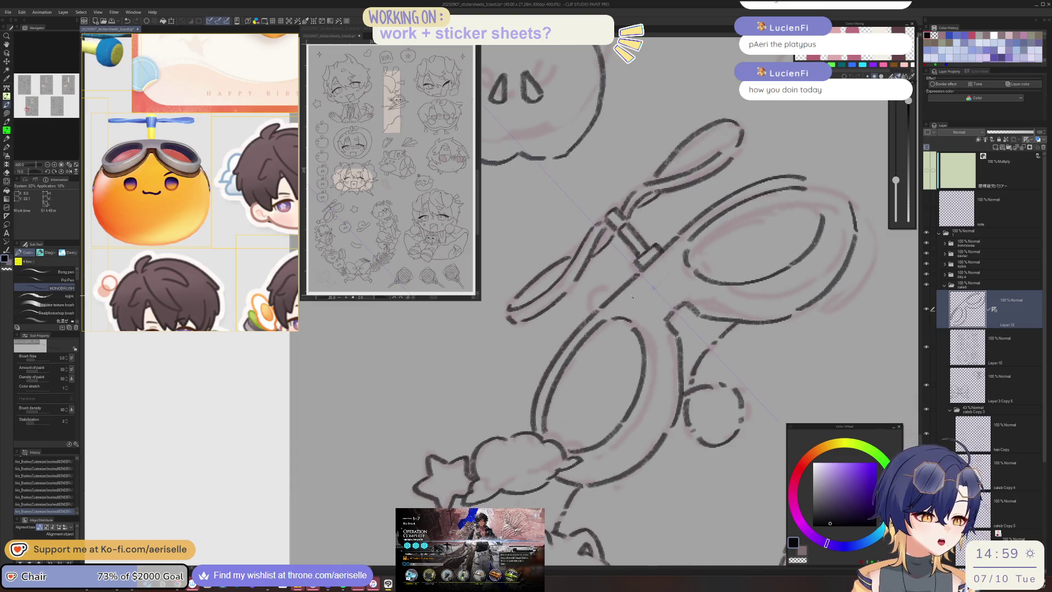
{"action": "key", "text": "ctrl+at"}
{"action": "mouse_move", "coordinate": [559, 437]}
{"action": "left_mouse_down"}
{"action": "mouse_move", "coordinate": [636, 343]}
{"action": "mouse_move", "coordinate": [590, 364]}
{"action": "mouse_move", "coordinate": [557, 436]}
{"action": "left_mouse_up"}
{"action": "key", "text": "ctrl+z"}
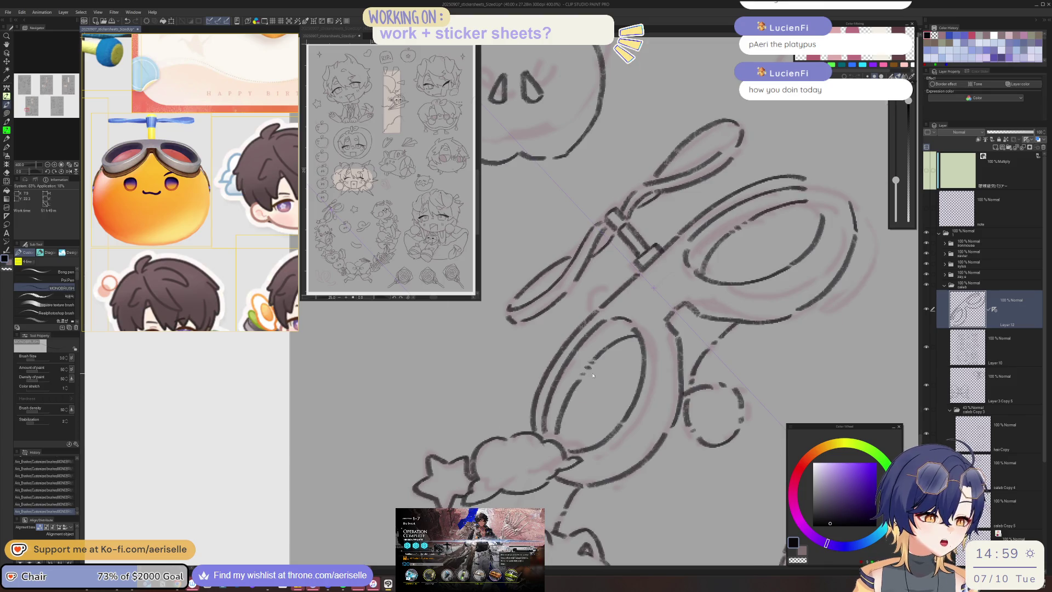
{"action": "scroll", "coordinate": [593, 375], "scroll_direction": "down", "scroll_amount": 4}
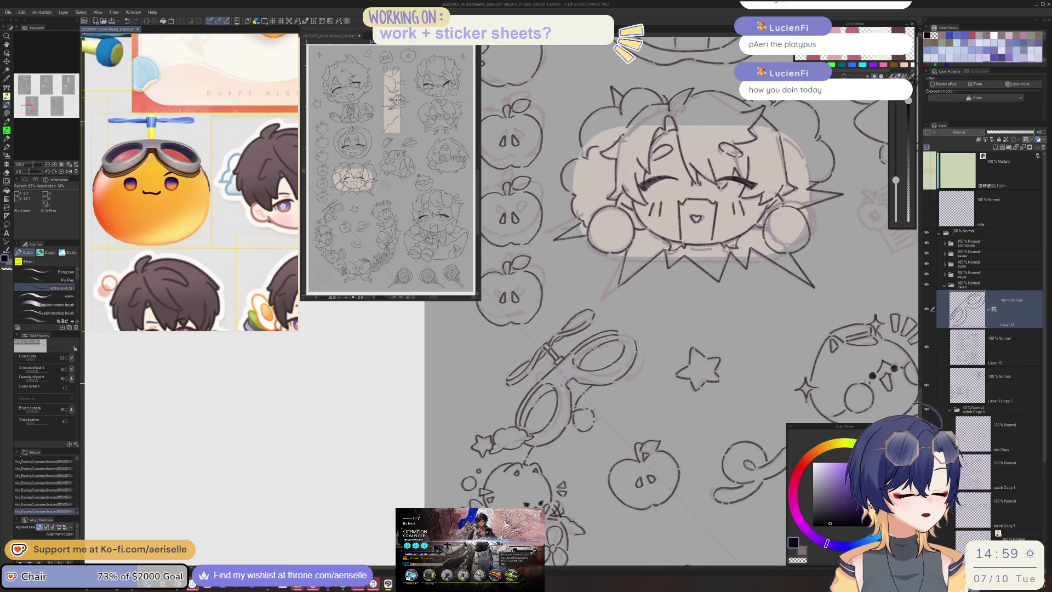
{"action": "scroll", "coordinate": [560, 372], "scroll_direction": "up", "scroll_amount": 2}
{"action": "scroll", "coordinate": [560, 372], "scroll_direction": "up", "scroll_amount": 2}
- Add a short goggle stroke and ink the left lens's outer rim, mirrored on both sides
{"action": "mouse_move", "coordinate": [493, 440]}
{"action": "left_mouse_down"}
{"action": "mouse_move", "coordinate": [404, 390]}
{"action": "mouse_move", "coordinate": [431, 348]}
{"action": "left_mouse_up"}
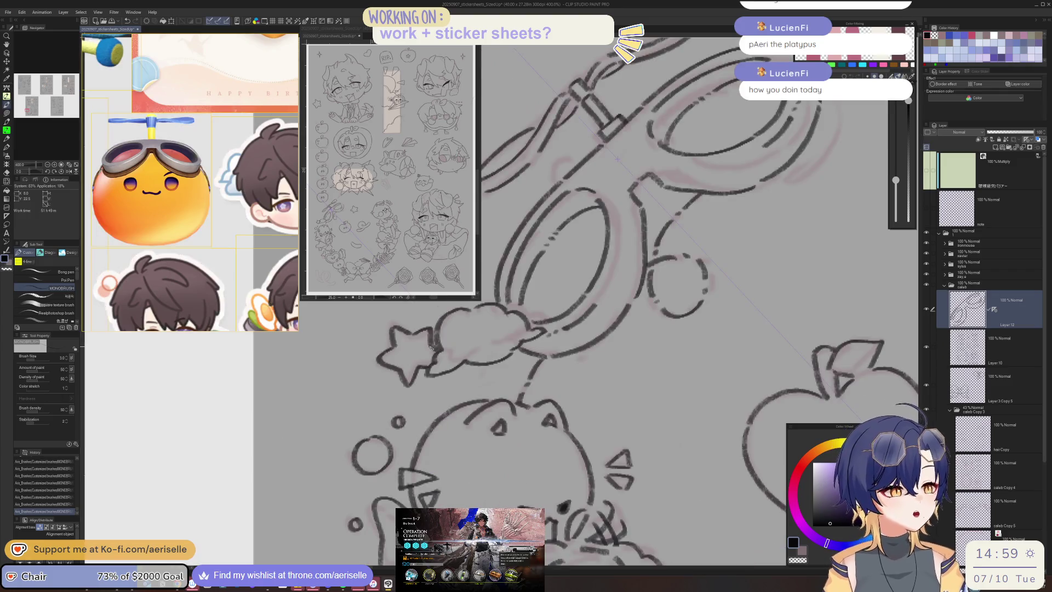
{"action": "left_click_drag", "start_coordinate": [657, 420], "coordinate": [576, 354]}
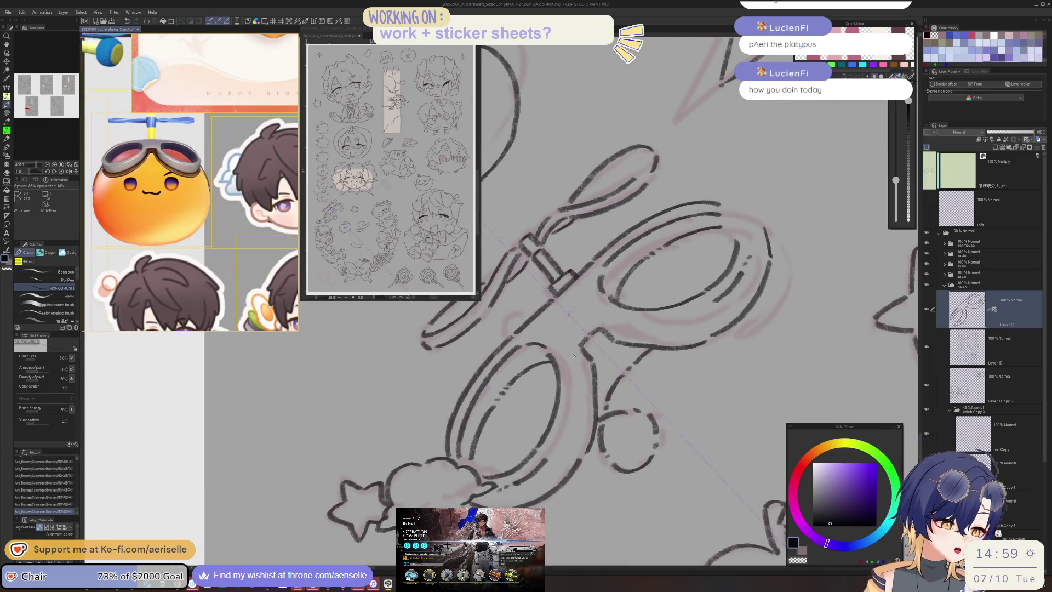
{"action": "left_click_drag", "start_coordinate": [582, 347], "coordinate": [571, 356]}
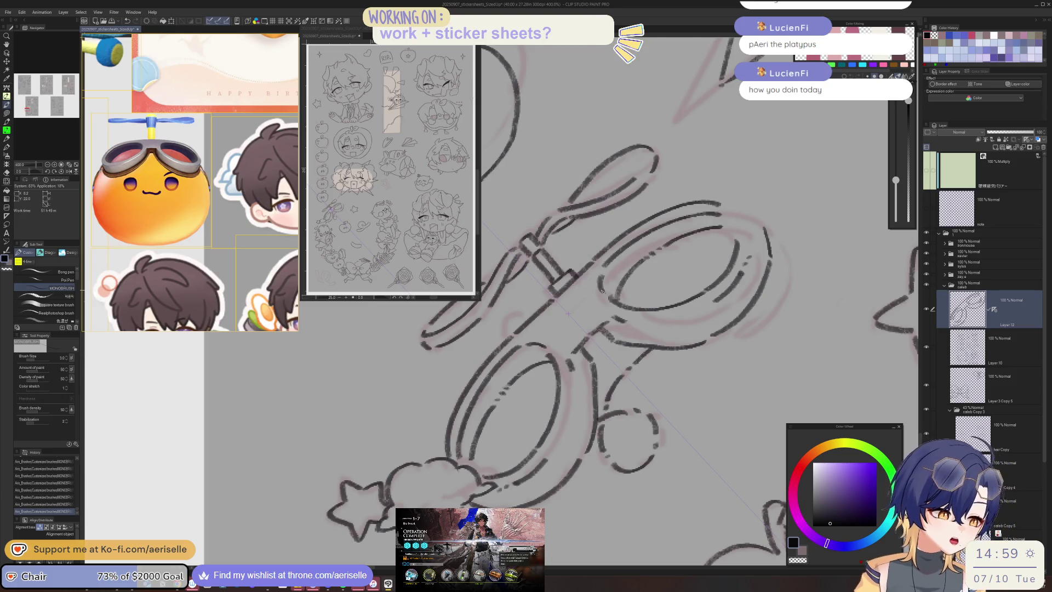
{"action": "scroll", "coordinate": [570, 364], "scroll_direction": "down", "scroll_amount": 5}
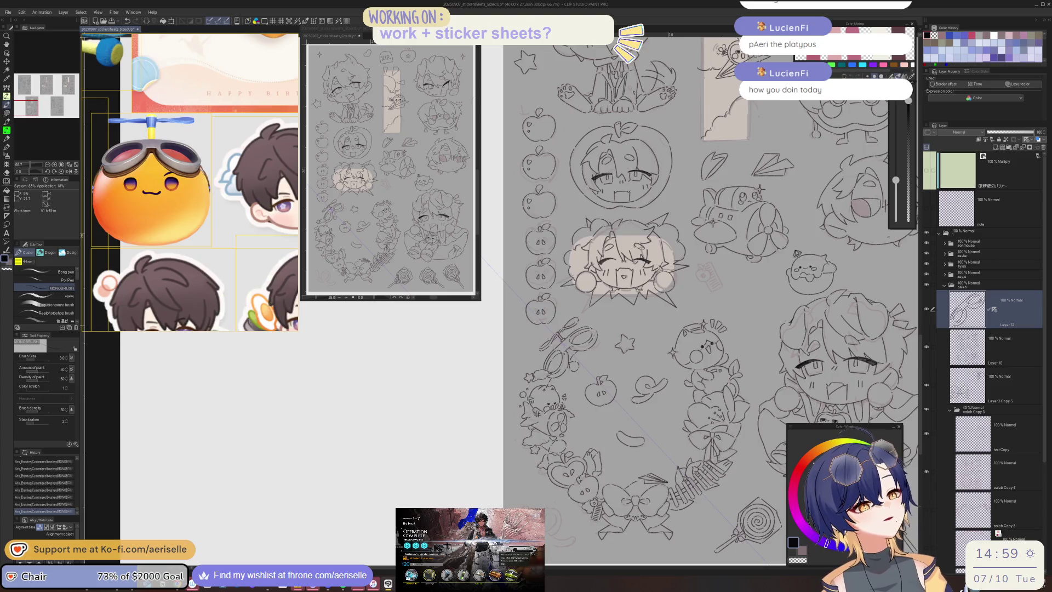
{"action": "scroll", "coordinate": [593, 332], "scroll_direction": "up", "scroll_amount": 5}
{"action": "left_click_drag", "start_coordinate": [593, 333], "coordinate": [661, 290]}
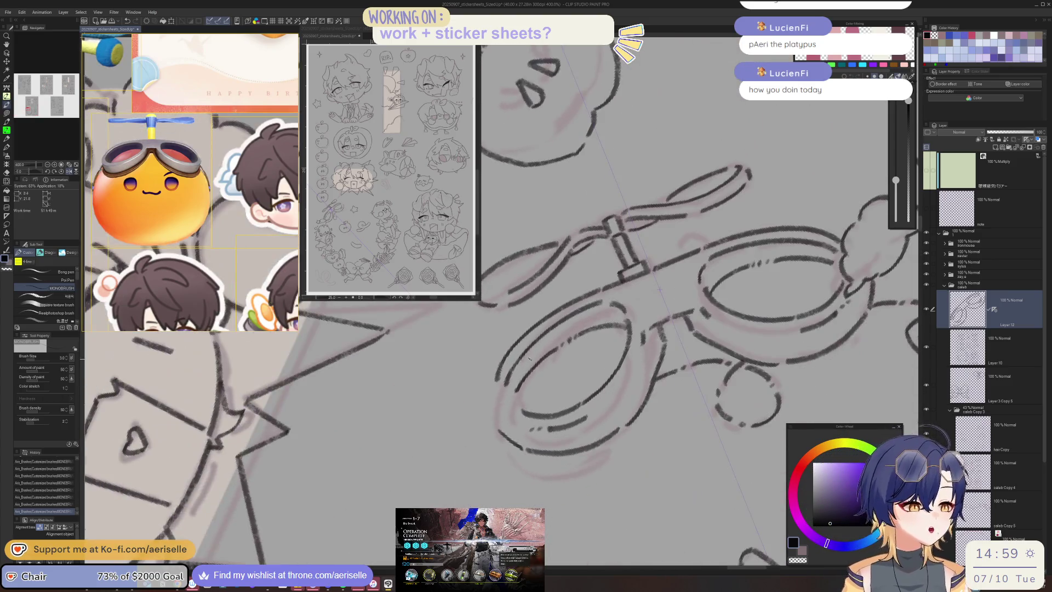
{"action": "left_click_drag", "start_coordinate": [521, 338], "coordinate": [483, 408]}
{"action": "key", "text": "ctrl+z"}
{"action": "left_click_drag", "start_coordinate": [517, 346], "coordinate": [486, 415]}
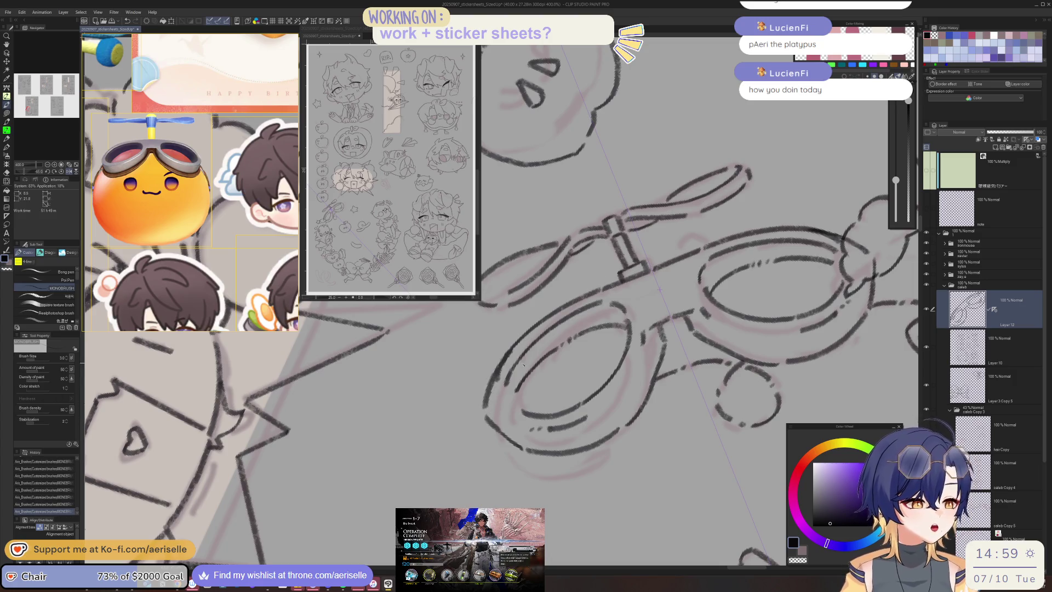
- Lasso-erase part of the left lens stroke, then add short strokes at both lens edges
{"action": "key", "text": "u"}
{"action": "left_click_drag", "start_coordinate": [510, 351], "coordinate": [493, 390]}
{"action": "key", "text": "p"}
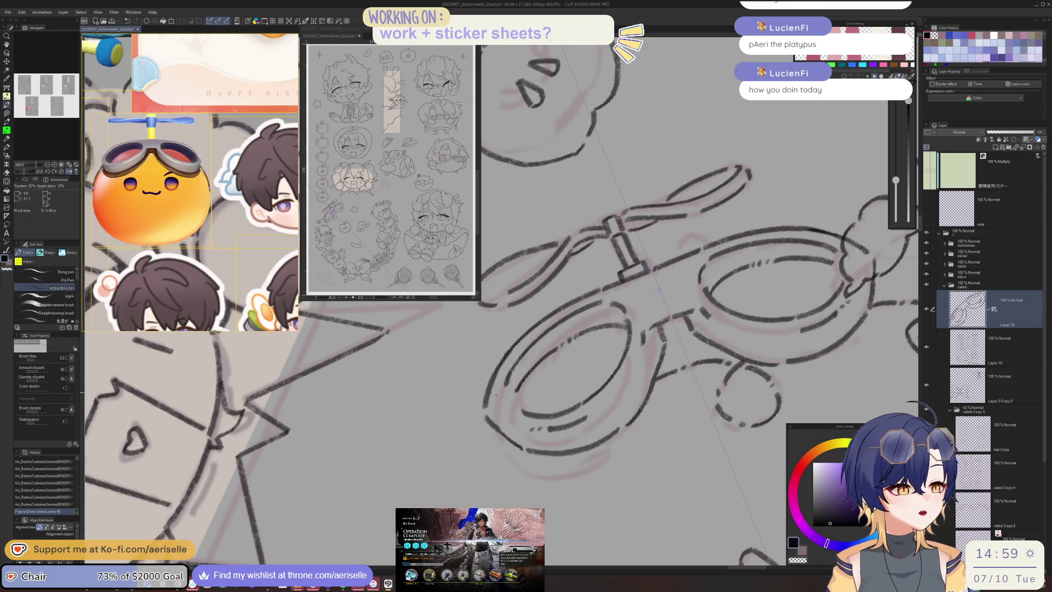
{"action": "left_click_drag", "start_coordinate": [504, 391], "coordinate": [509, 403]}
{"action": "key", "text": "ctrl+minus"}
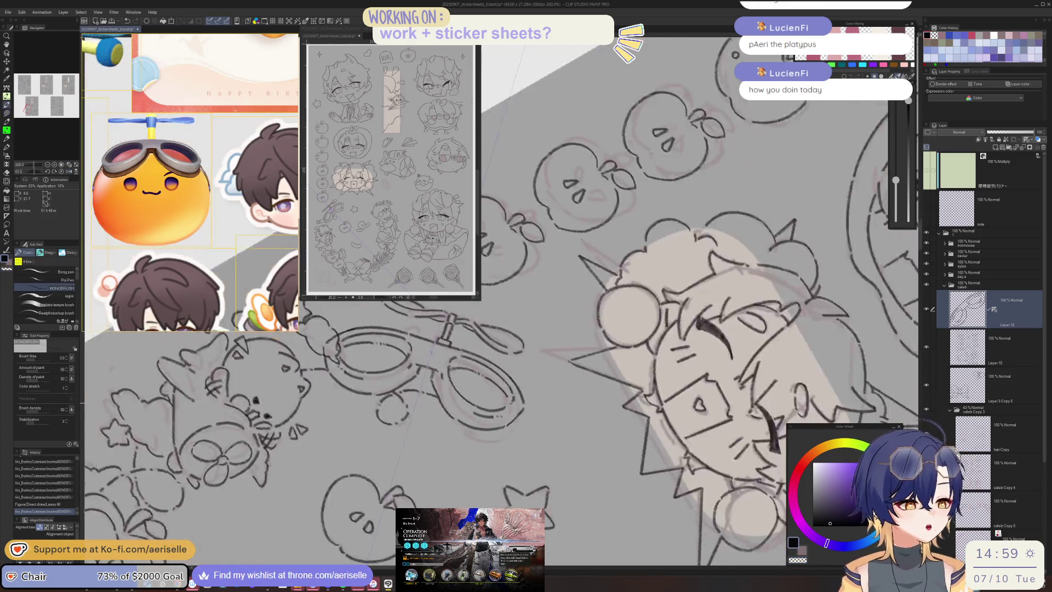
{"action": "key", "text": "ctrl+plus"}
{"action": "left_click_drag", "start_coordinate": [580, 378], "coordinate": [582, 403]}
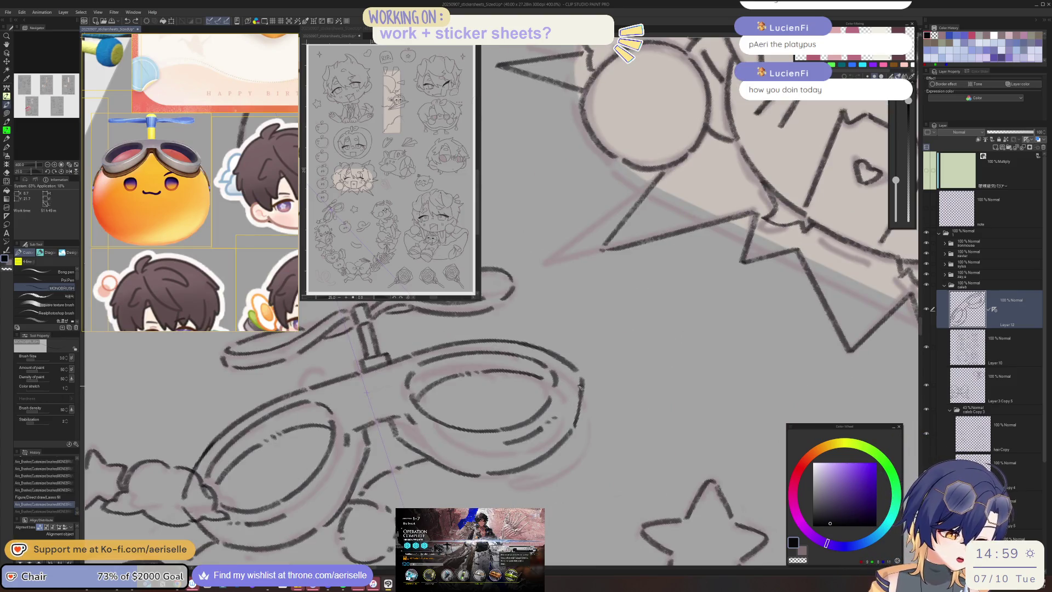
- Darken the left goggle edge with a stroke on a rotated view
{"action": "key", "text": "ctrl+minus"}
{"action": "key", "text": "ctrl+plus"}
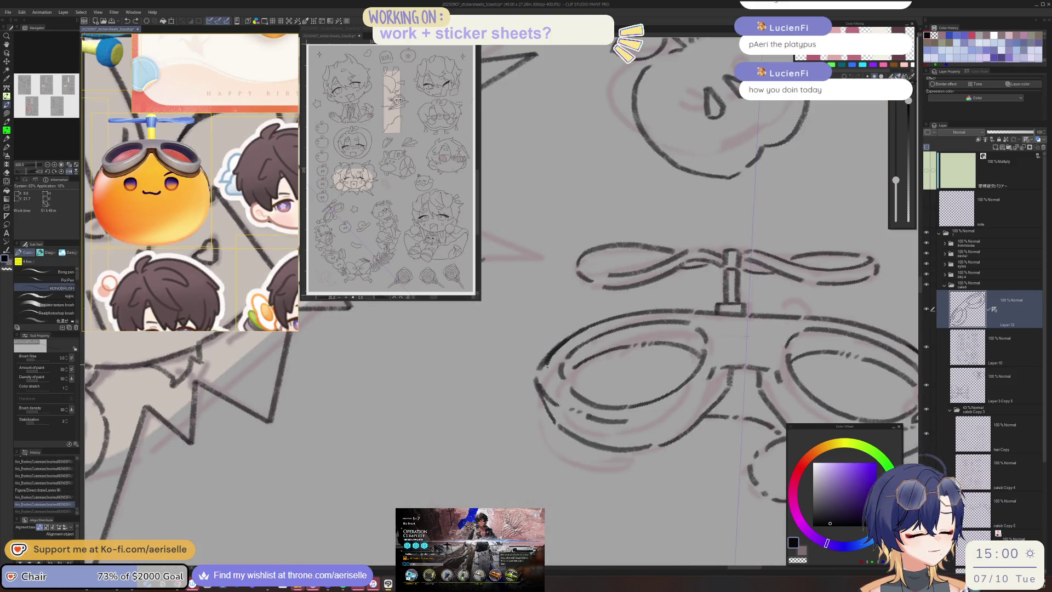
{"action": "key", "text": "asciicircum"}
- Lasso-fill away stray strokes at the left goggle edge and inside the goggle ring
{"action": "key", "text": "asciicircum"}
{"action": "left_click_drag", "start_coordinate": [511, 396], "coordinate": [512, 437]}
{"action": "key", "text": "u"}
{"action": "mouse_move", "coordinate": [512, 393]}
{"action": "left_mouse_down"}
{"action": "mouse_move", "coordinate": [533, 356]}
{"action": "mouse_move", "coordinate": [518, 403]}
{"action": "mouse_move", "coordinate": [528, 422]}
{"action": "left_mouse_up"}
{"action": "left_click_drag", "start_coordinate": [520, 370], "coordinate": [530, 388]}
{"action": "key", "text": "asciicircum"}
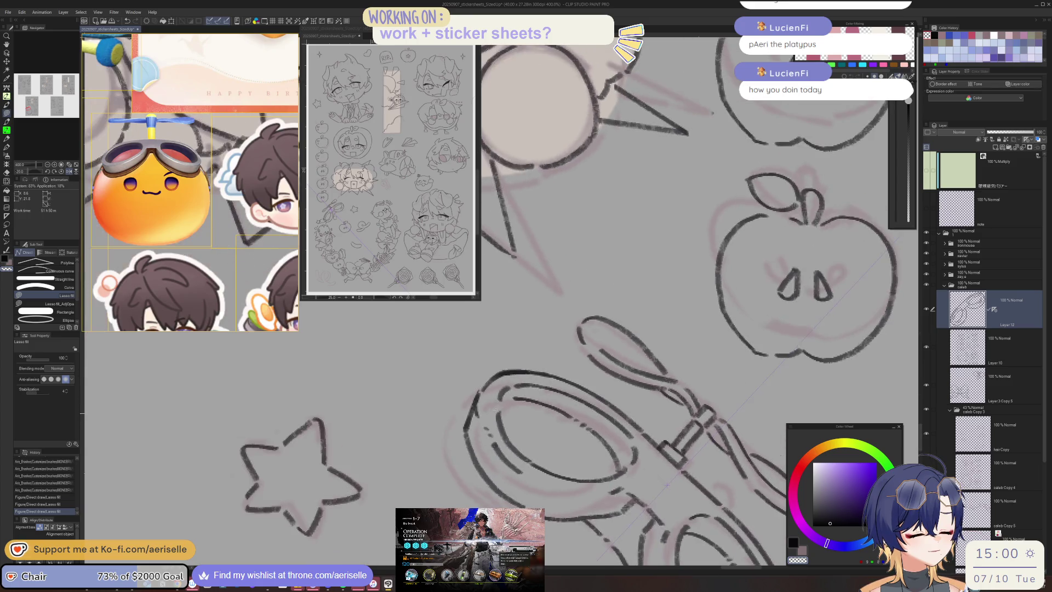
{"action": "left_click_drag", "start_coordinate": [522, 471], "coordinate": [498, 427]}
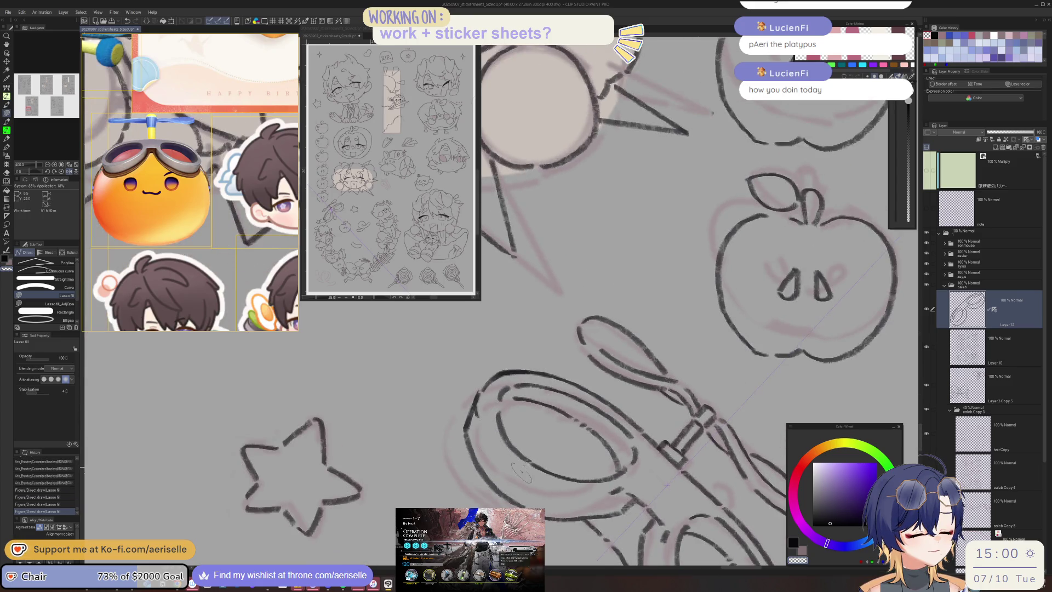
{"action": "key", "text": "p"}
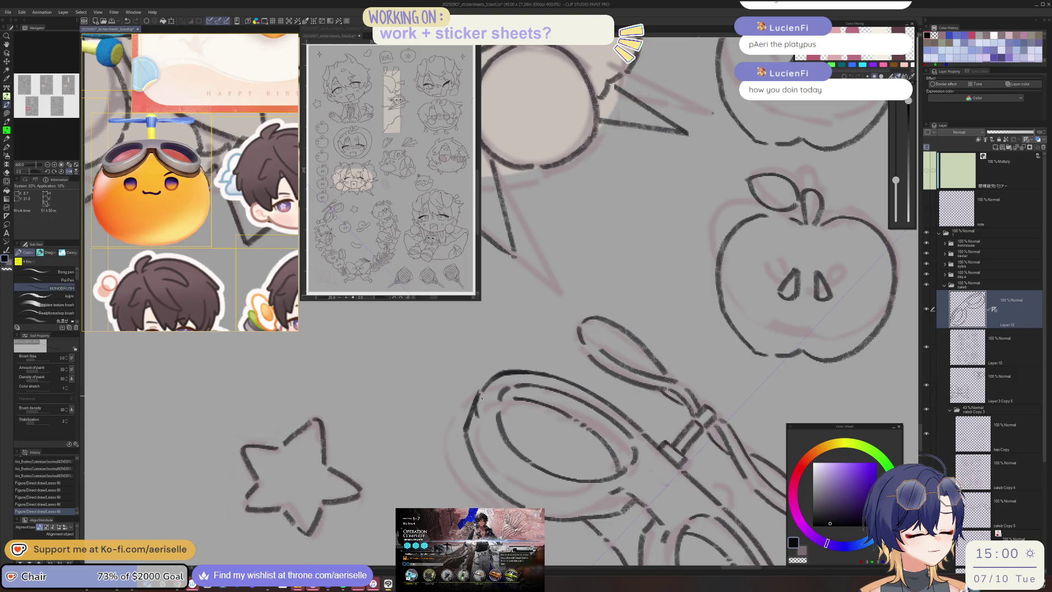
{"action": "key", "text": "u"}
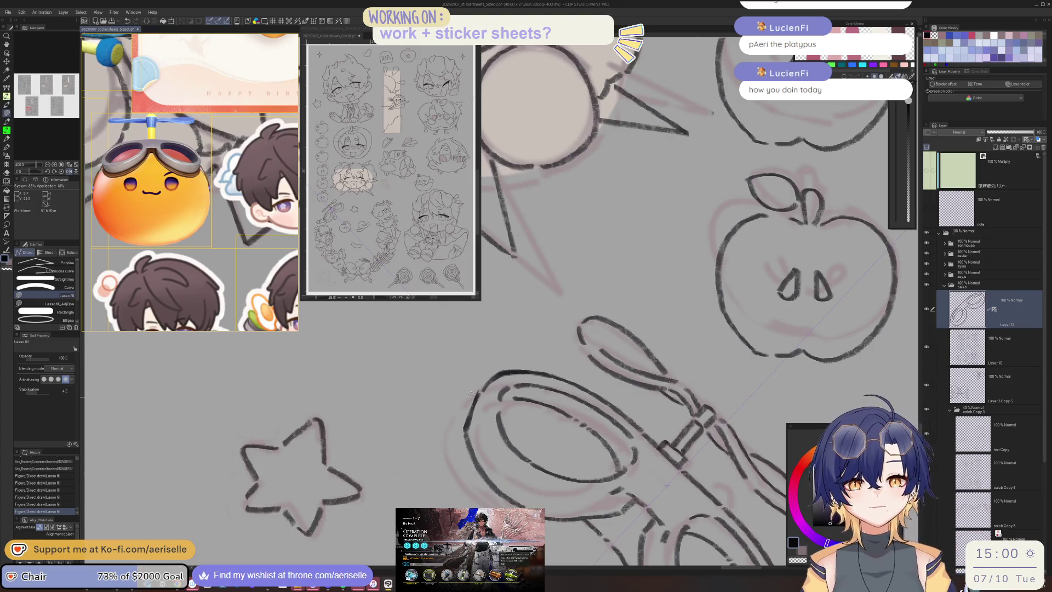
- Redraw the oval's left edge and upper-left with clean MONOBRUSH strokes
{"action": "key", "text": "p"}
{"action": "left_click_drag", "start_coordinate": [480, 392], "coordinate": [465, 426]}
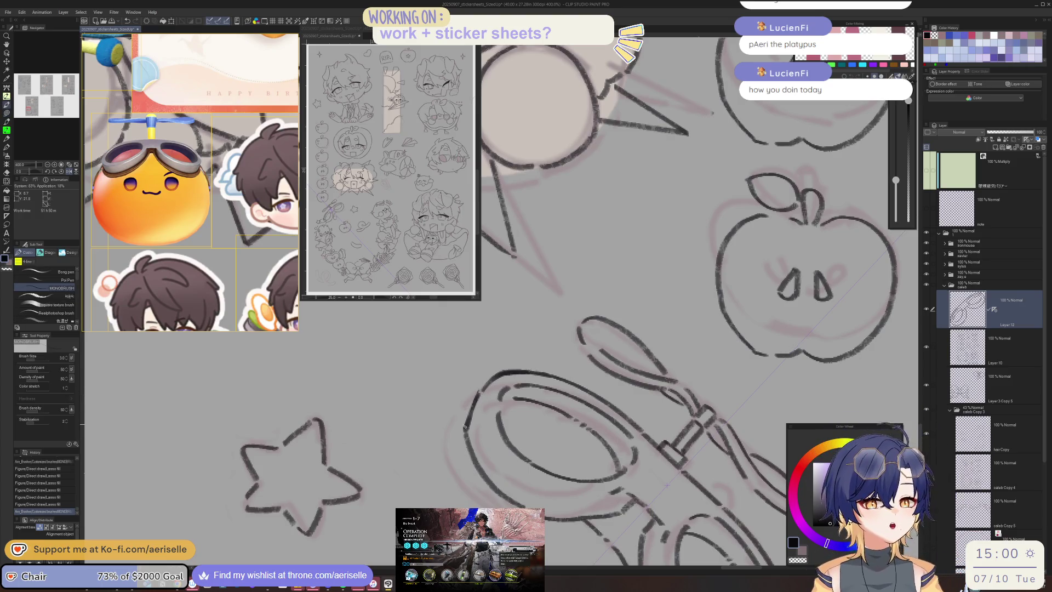
{"action": "left_click_drag", "start_coordinate": [479, 394], "coordinate": [483, 410]}
{"action": "scroll", "coordinate": [482, 410], "scroll_direction": "down", "scroll_amount": 3}
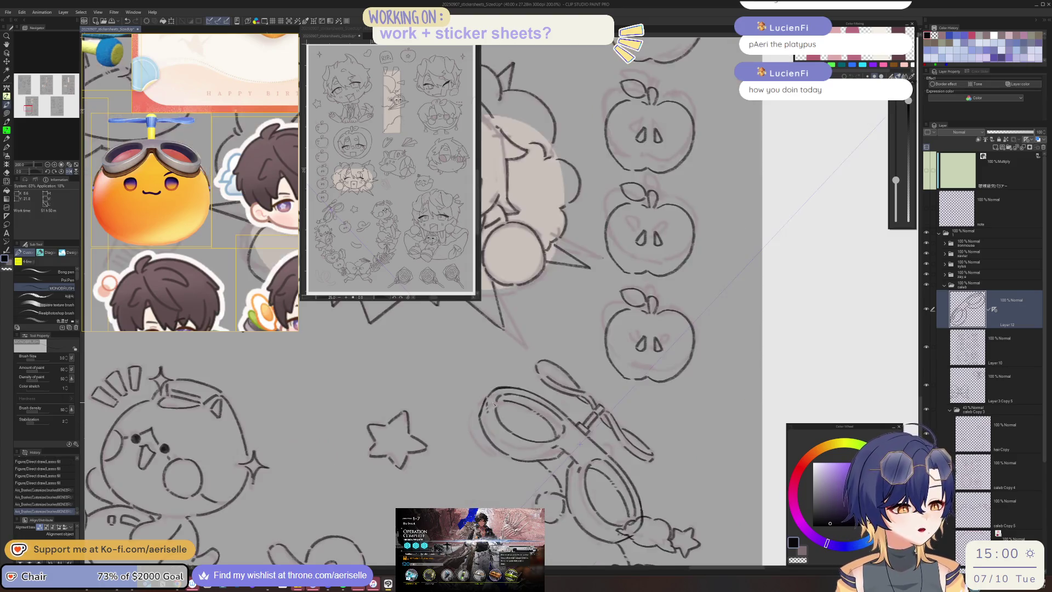
- Ink short strokes on the goggle oval's right edge on a slightly rotated view
{"action": "left_click_drag", "start_coordinate": [494, 404], "coordinate": [436, 449]}
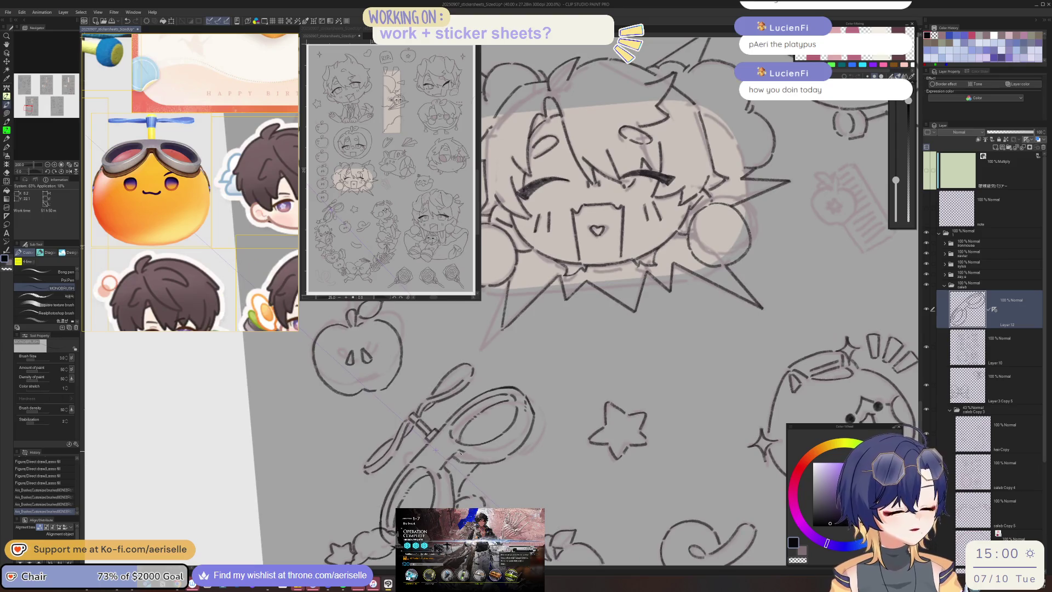
{"action": "left_click_drag", "start_coordinate": [527, 401], "coordinate": [524, 420]}
{"action": "scroll", "coordinate": [524, 419], "scroll_direction": "down", "scroll_amount": 3}
{"action": "scroll", "coordinate": [529, 415], "scroll_direction": "down", "scroll_amount": 2}
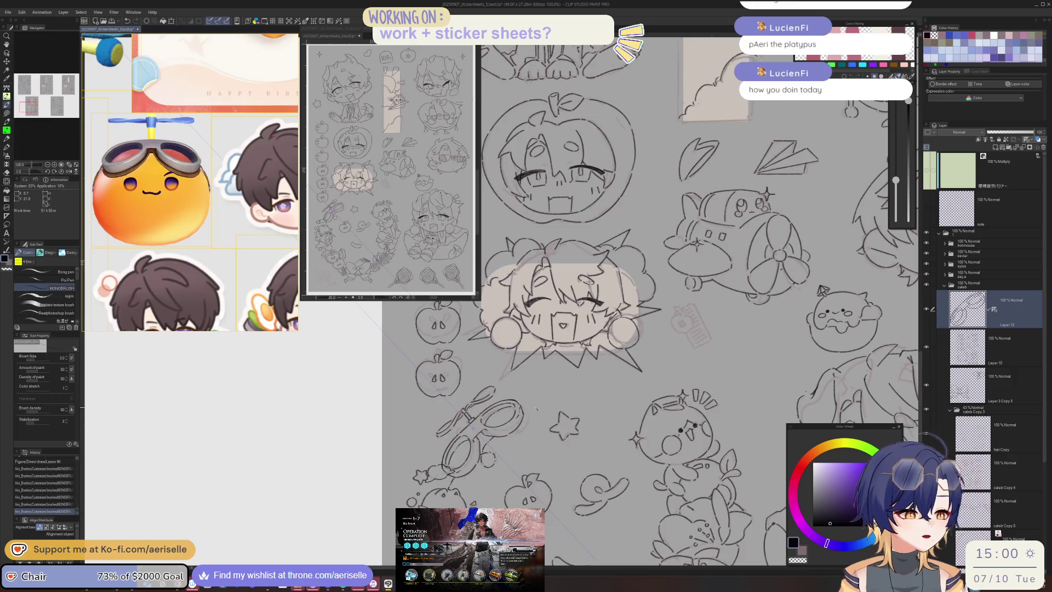
- Zoom out and pan across the canvas to view all five sticker sheet pages
{"action": "scroll", "coordinate": [537, 408], "scroll_direction": "down", "scroll_amount": 2}
{"action": "scroll", "coordinate": [537, 408], "scroll_direction": "down", "scroll_amount": 1}
{"action": "mouse_move", "coordinate": [537, 408]}
{"action": "left_mouse_down"}
{"action": "mouse_move", "coordinate": [696, 469]}
{"action": "mouse_move", "coordinate": [654, 472]}
{"action": "mouse_move", "coordinate": [616, 449]}
{"action": "left_mouse_up"}
{"action": "scroll", "coordinate": [708, 456], "scroll_direction": "down", "scroll_amount": 2}
{"action": "scroll", "coordinate": [660, 471], "scroll_direction": "up", "scroll_amount": 3}
{"action": "scroll", "coordinate": [661, 472], "scroll_direction": "up", "scroll_amount": 1}
{"action": "scroll", "coordinate": [660, 471], "scroll_direction": "up", "scroll_amount": 1}
{"action": "scroll", "coordinate": [661, 471], "scroll_direction": "down", "scroll_amount": 1}
{"action": "mouse_move", "coordinate": [660, 471]}
{"action": "left_mouse_down"}
{"action": "mouse_move", "coordinate": [640, 479]}
{"action": "mouse_move", "coordinate": [712, 439]}
{"action": "left_mouse_up"}
{"action": "scroll", "coordinate": [640, 479], "scroll_direction": "down", "scroll_amount": 1}
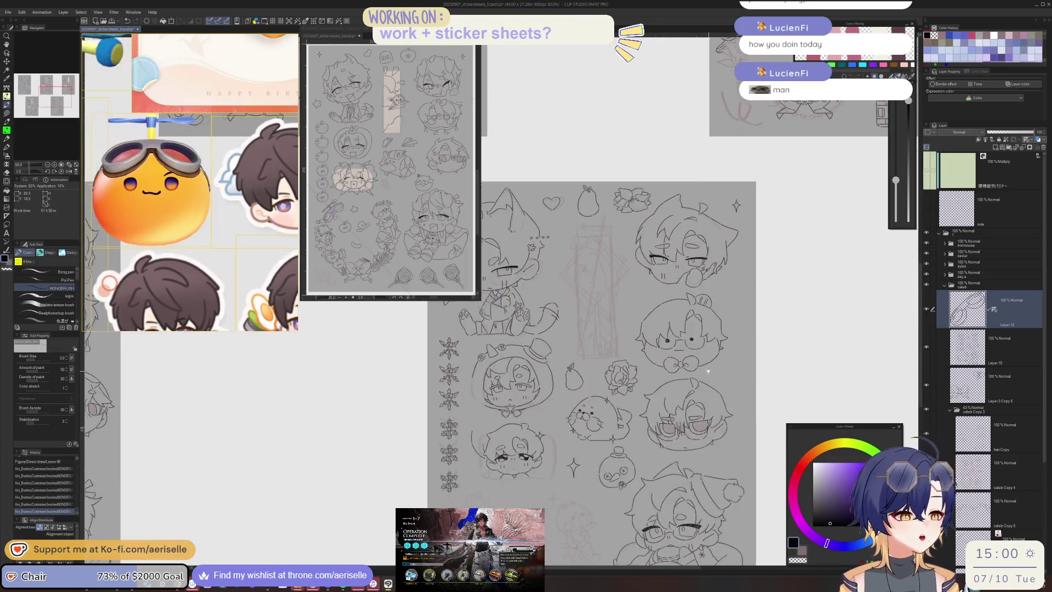
{"action": "scroll", "coordinate": [712, 439], "scroll_direction": "down", "scroll_amount": 1}
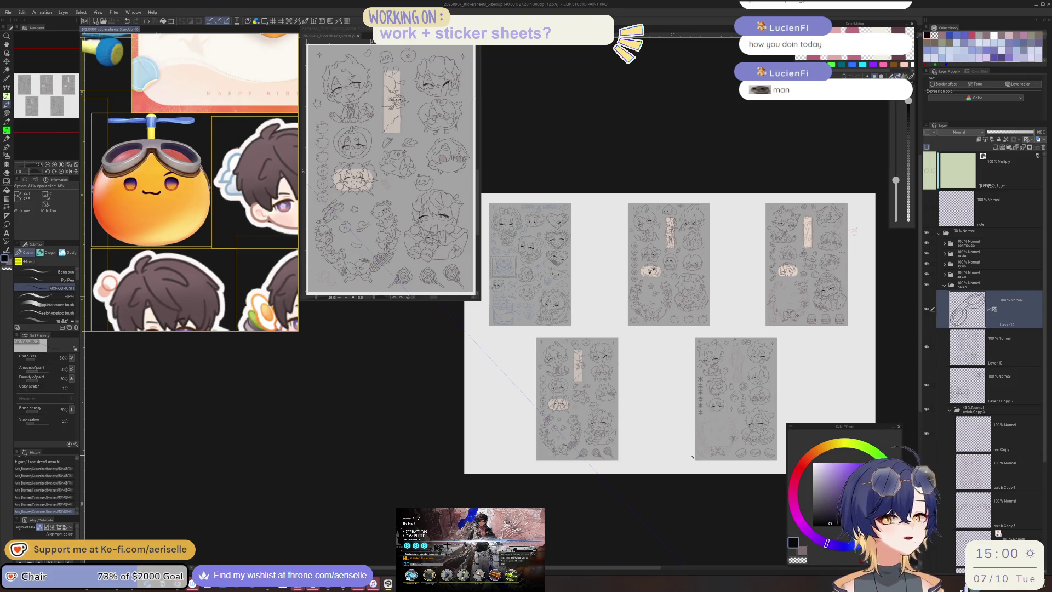
- Scroll the Sub View reference down to the finished purple-haired chibi sticker sheet
{"action": "scroll", "coordinate": [211, 170], "scroll_direction": "down", "scroll_amount": 10}
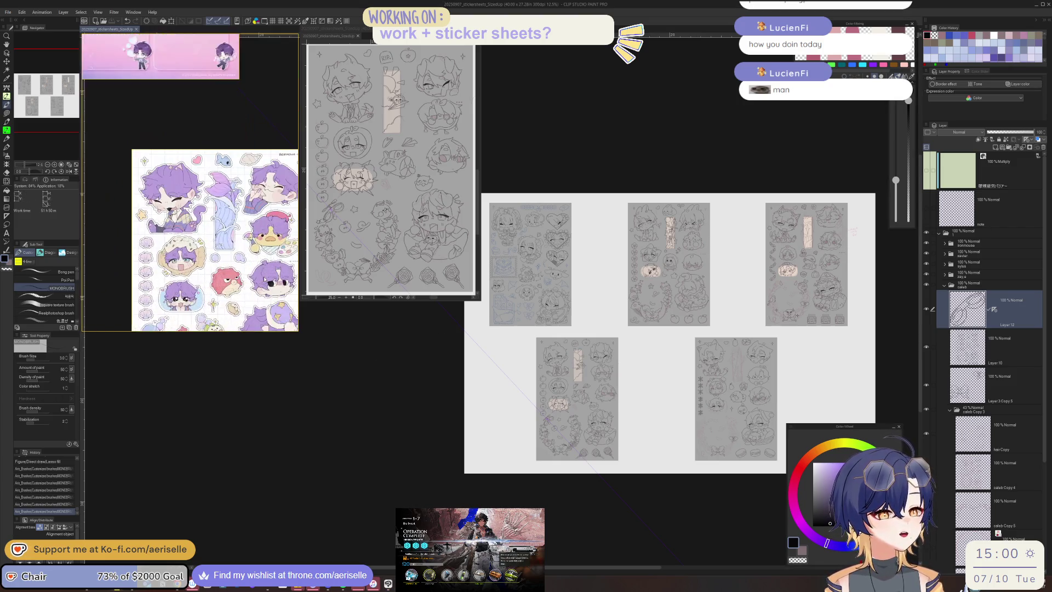
{"action": "scroll", "coordinate": [264, 280], "scroll_direction": "down", "scroll_amount": 5}
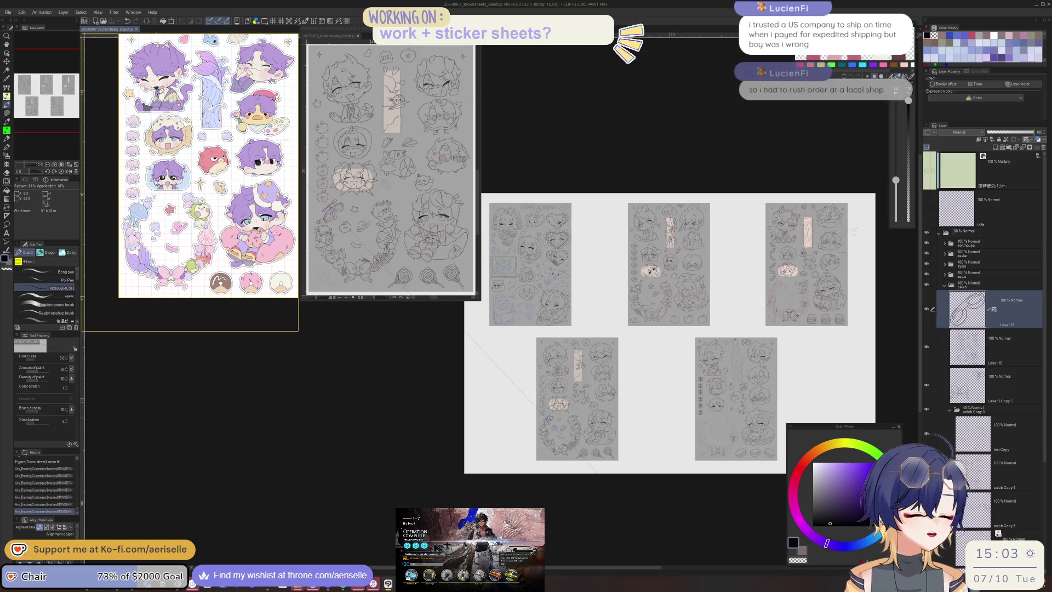
- Zoom into the goggles, then flip the canvas horizontally and rotate it to check proportions
{"action": "scroll", "coordinate": [550, 417], "scroll_direction": "up", "scroll_amount": 5}
{"action": "scroll", "coordinate": [551, 428], "scroll_direction": "up", "scroll_amount": 2}
{"action": "scroll", "coordinate": [530, 423], "scroll_direction": "up", "scroll_amount": 1}
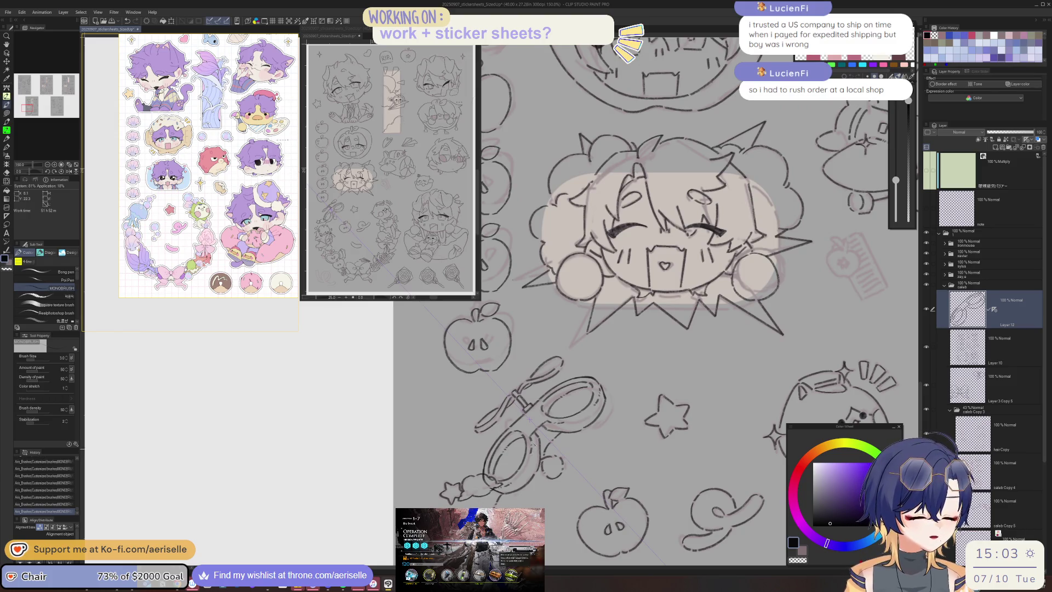
{"action": "key", "text": "h"}
{"action": "left_click_drag", "start_coordinate": [539, 436], "coordinate": [573, 410]}
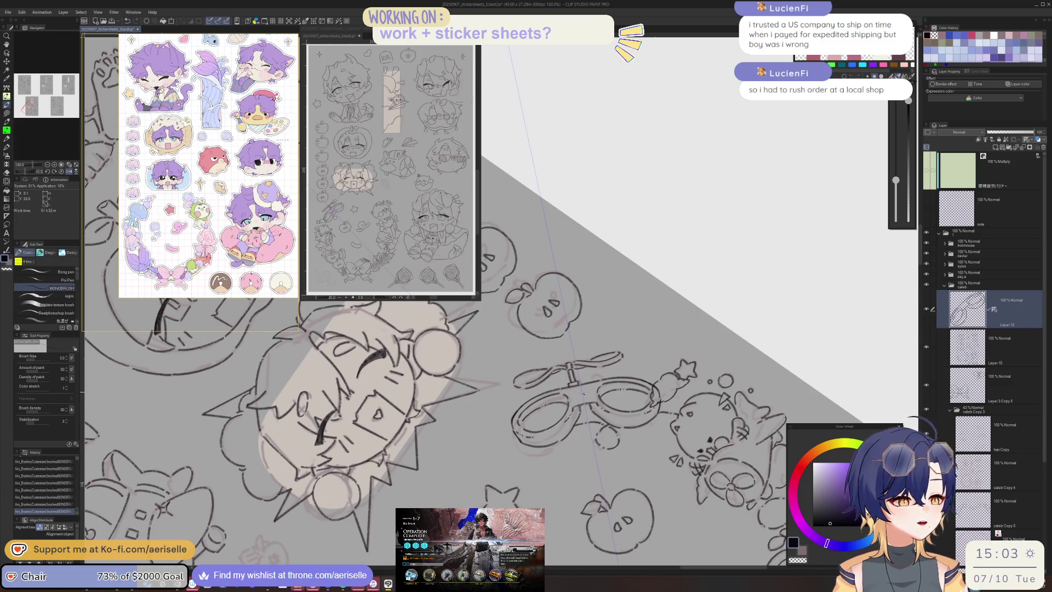
{"action": "scroll", "coordinate": [584, 394], "scroll_direction": "up", "scroll_amount": 1}
{"action": "scroll", "coordinate": [575, 420], "scroll_direction": "up", "scroll_amount": 2}
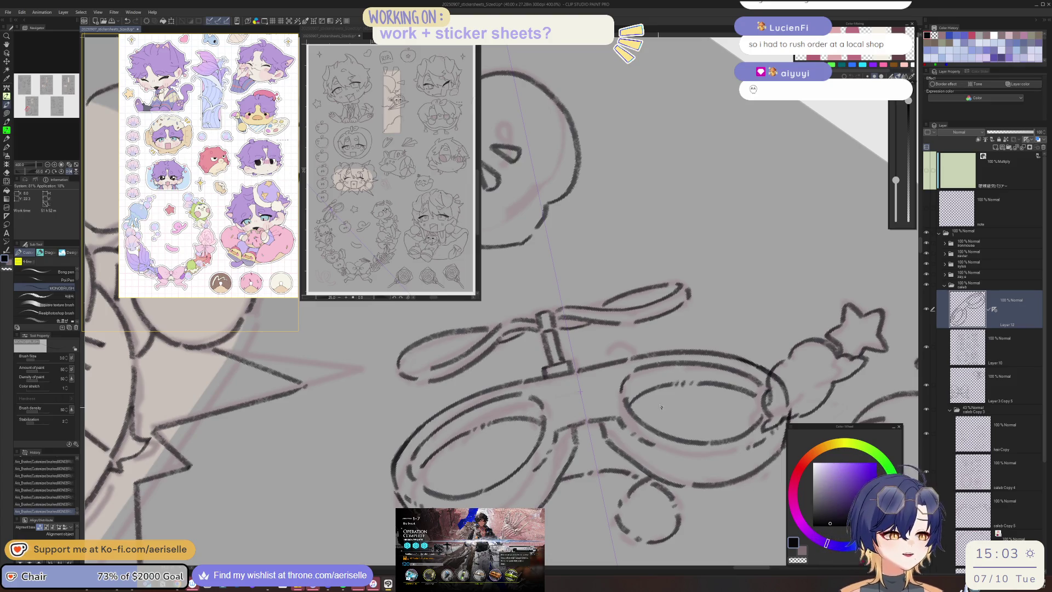
{"action": "scroll", "coordinate": [184, 163], "scroll_direction": "down", "scroll_amount": 5}
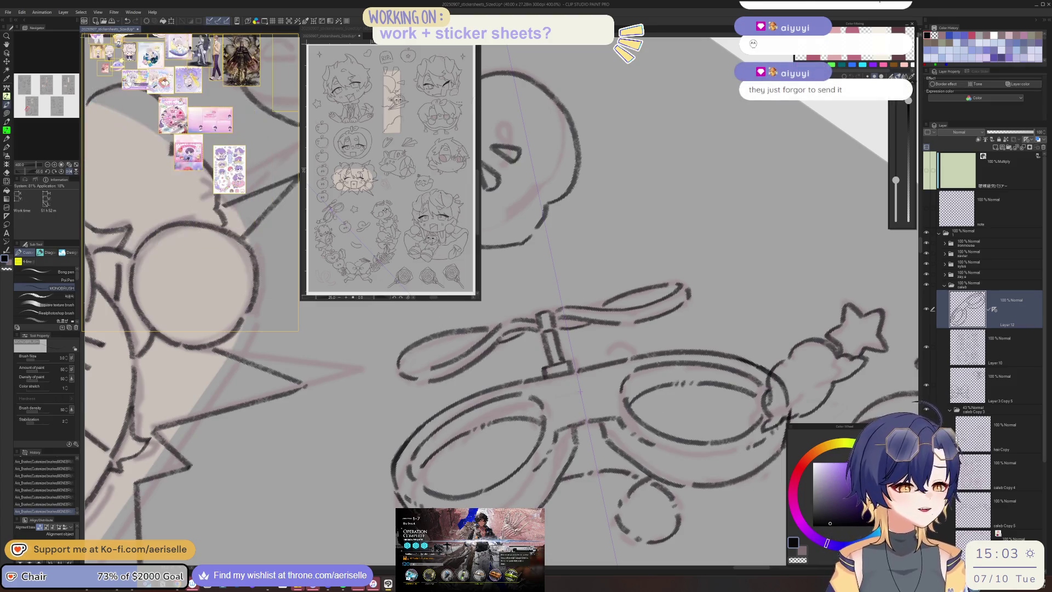
- Pan and zoom the Sub View onto the orange goggles reference, then rotate the goggles upright
{"action": "left_click_drag", "start_coordinate": [184, 163], "coordinate": [153, 264]}
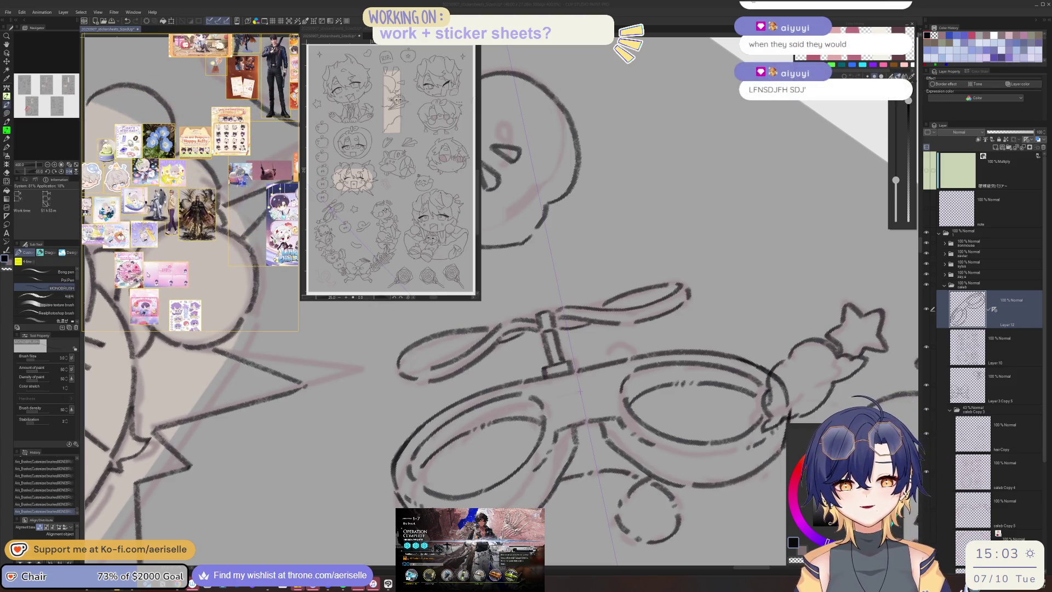
{"action": "left_click_drag", "start_coordinate": [187, 285], "coordinate": [143, 284]}
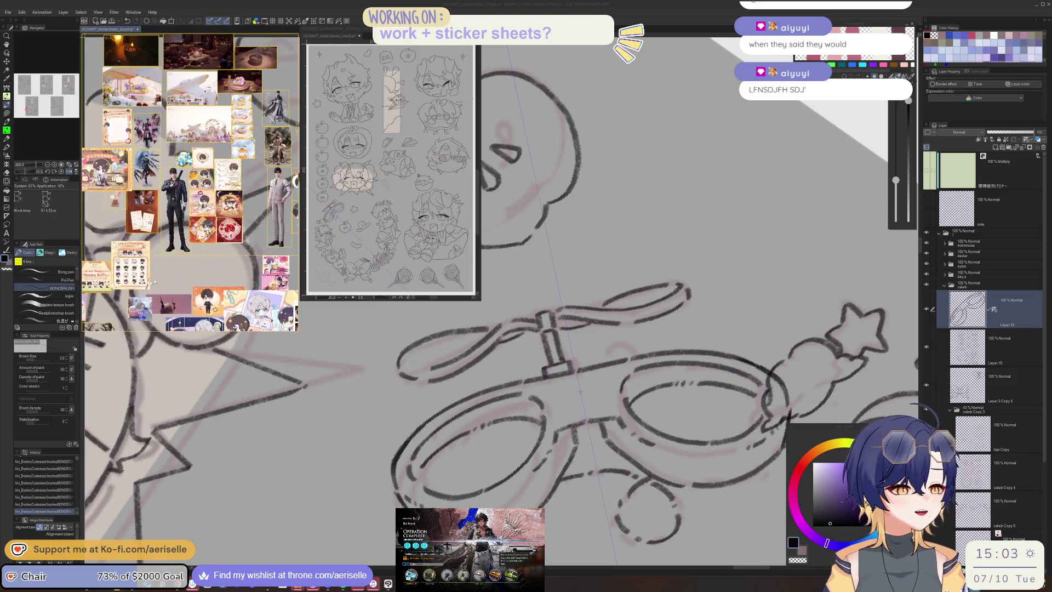
{"action": "scroll", "coordinate": [191, 116], "scroll_direction": "up", "scroll_amount": 2}
{"action": "scroll", "coordinate": [184, 102], "scroll_direction": "up", "scroll_amount": 2}
{"action": "scroll", "coordinate": [179, 93], "scroll_direction": "up", "scroll_amount": 2}
{"action": "scroll", "coordinate": [174, 87], "scroll_direction": "down", "scroll_amount": 2}
{"action": "scroll", "coordinate": [175, 89], "scroll_direction": "down", "scroll_amount": 3}
{"action": "scroll", "coordinate": [167, 171], "scroll_direction": "up", "scroll_amount": 4}
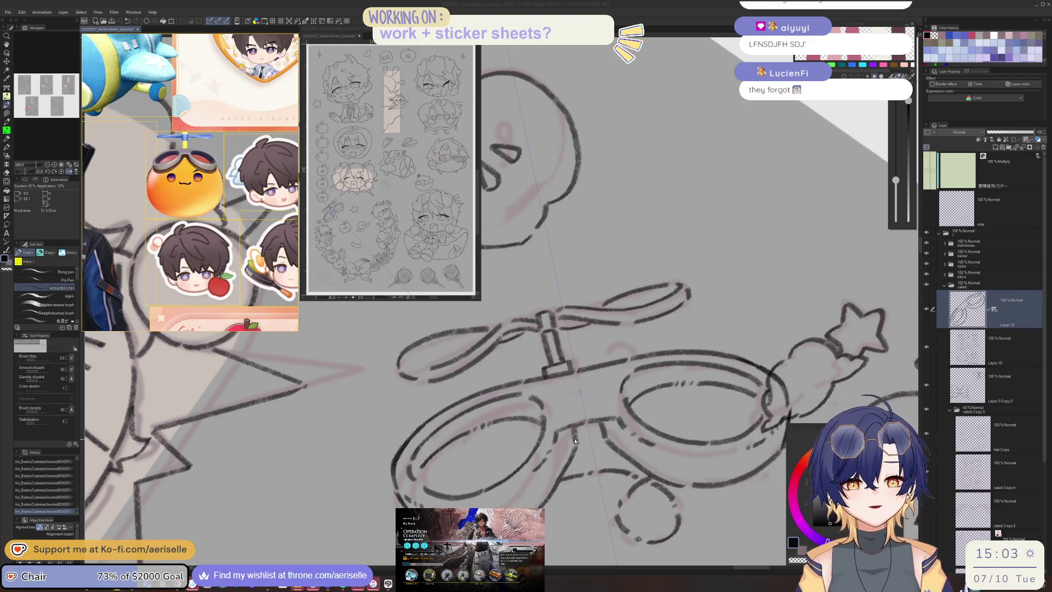
{"action": "mouse_move", "coordinate": [579, 435]}
{"action": "left_mouse_down"}
{"action": "mouse_move", "coordinate": [693, 324]}
{"action": "mouse_move", "coordinate": [609, 363]}
{"action": "left_mouse_up"}
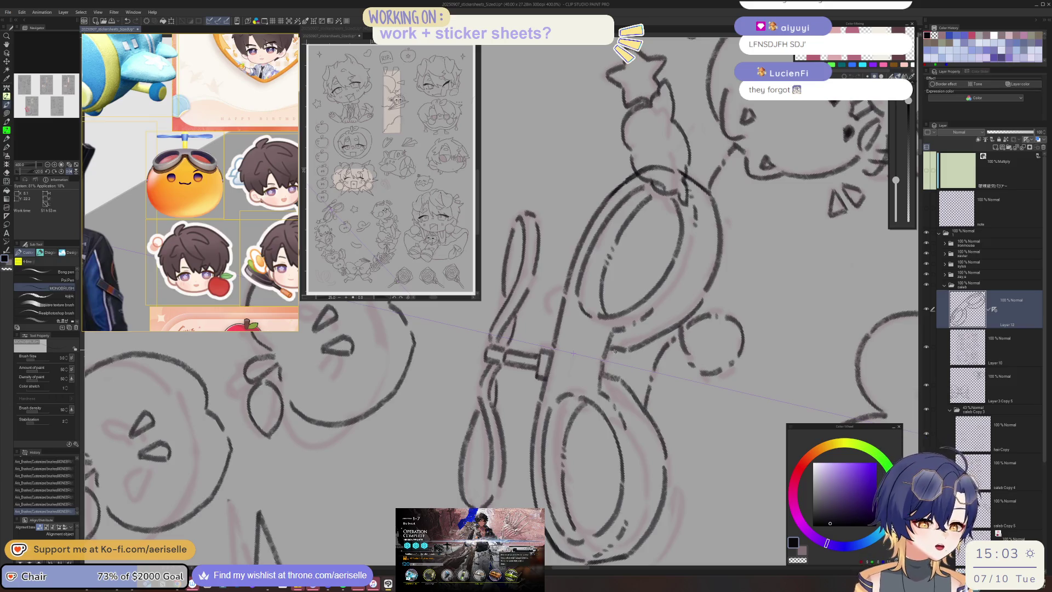
{"action": "scroll", "coordinate": [658, 416], "scroll_direction": "down", "scroll_amount": 8}
{"action": "key", "text": "h"}
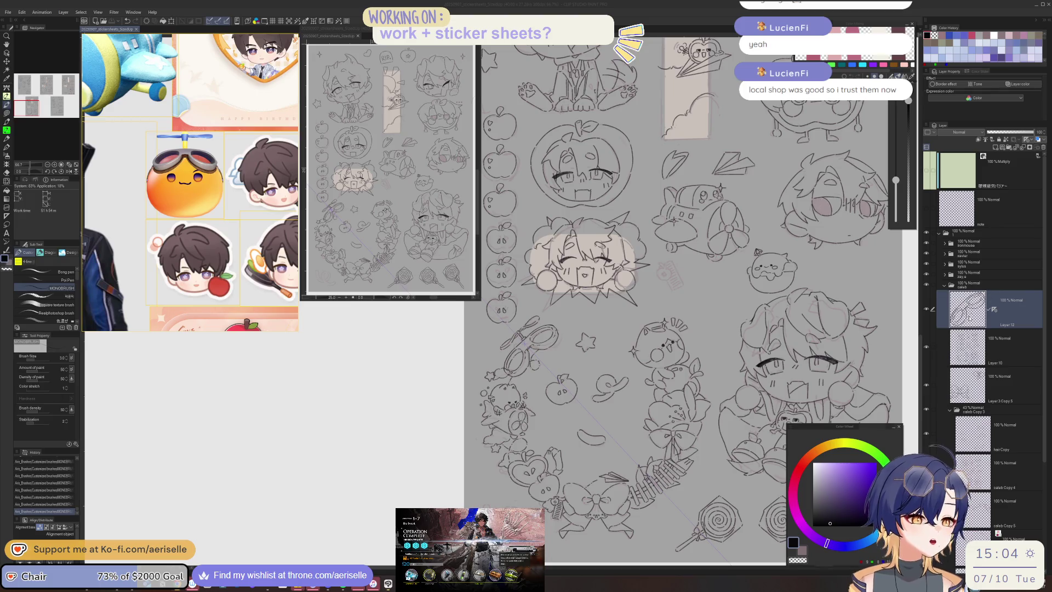
{"action": "left_click_drag", "start_coordinate": [653, 421], "coordinate": [586, 512]}
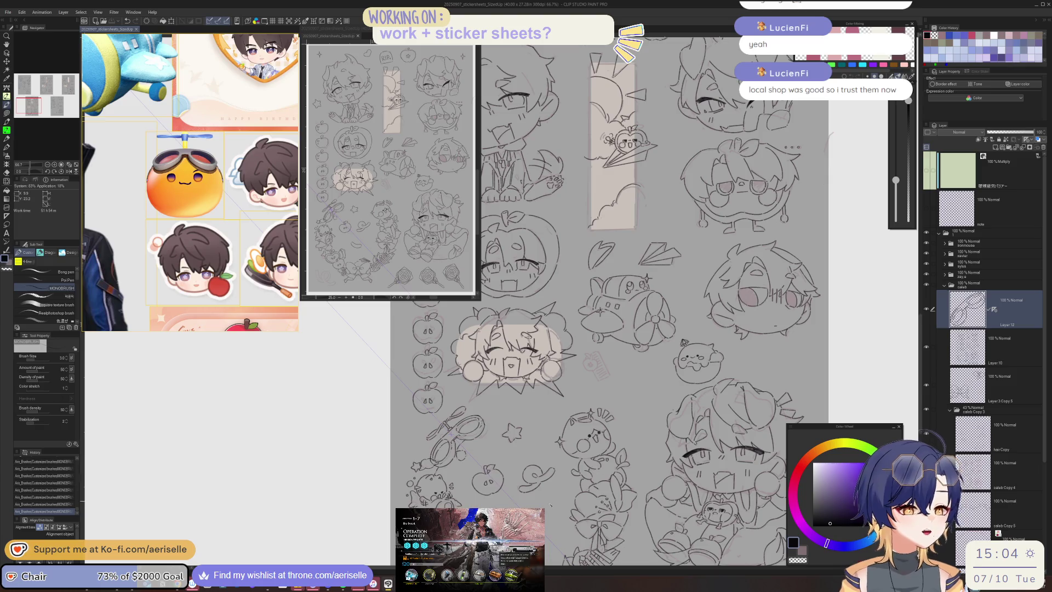
- Lasso-select the left lens of the glasses on Layer 10
{"action": "scroll", "coordinate": [451, 465], "scroll_direction": "up", "scroll_amount": 3}
{"action": "scroll", "coordinate": [451, 464], "scroll_direction": "up", "scroll_amount": 3}
{"action": "key", "text": "m"}
{"action": "mouse_move", "coordinate": [451, 465]}
{"action": "left_mouse_down"}
{"action": "mouse_move", "coordinate": [359, 409]}
{"action": "mouse_move", "coordinate": [548, 309]}
{"action": "mouse_move", "coordinate": [564, 358]}
{"action": "left_mouse_up"}
{"action": "left_click", "coordinate": [968, 350]}
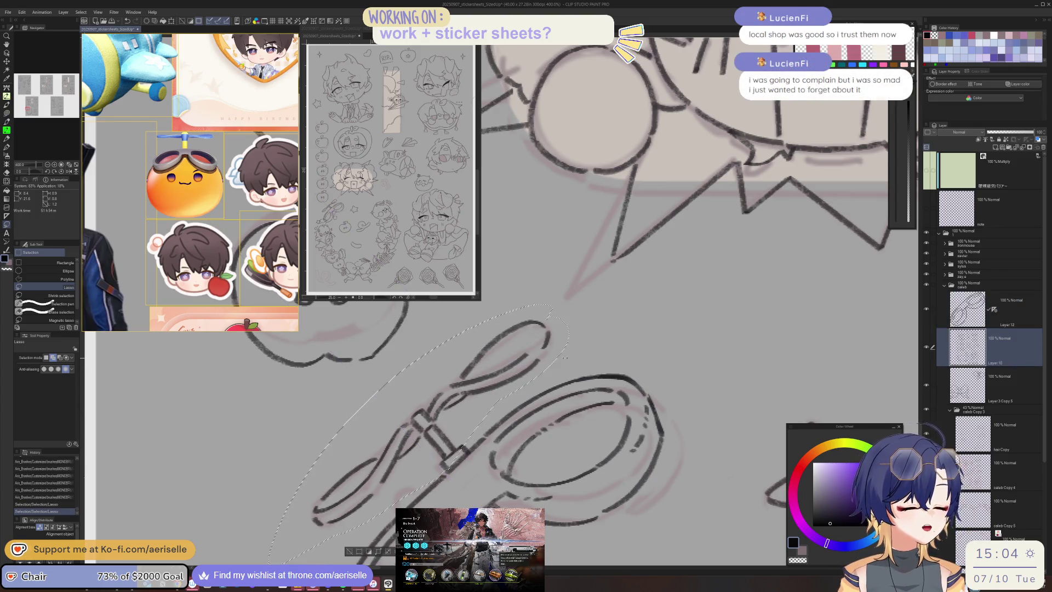
{"action": "scroll", "coordinate": [564, 358], "scroll_direction": "up", "scroll_amount": 1}
{"action": "scroll", "coordinate": [564, 358], "scroll_direction": "up", "scroll_amount": 2}
{"action": "scroll", "coordinate": [564, 358], "scroll_direction": "up", "scroll_amount": 1}
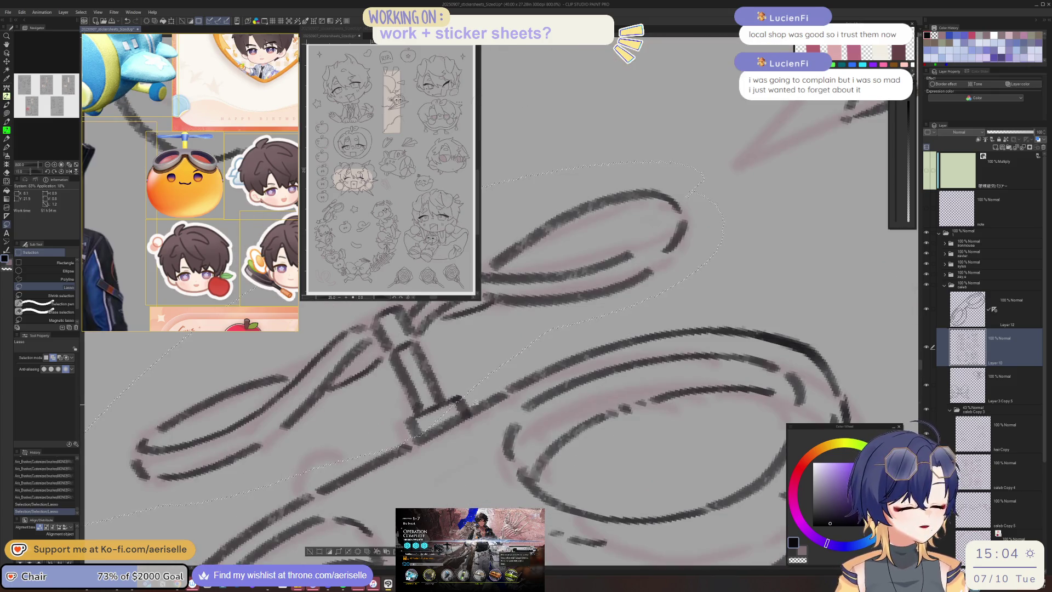
- Add more of the strap to the selection, nudge it left and down, and deselect
{"action": "left_click", "coordinate": [457, 406]}
{"action": "key", "text": "ctrl+z"}
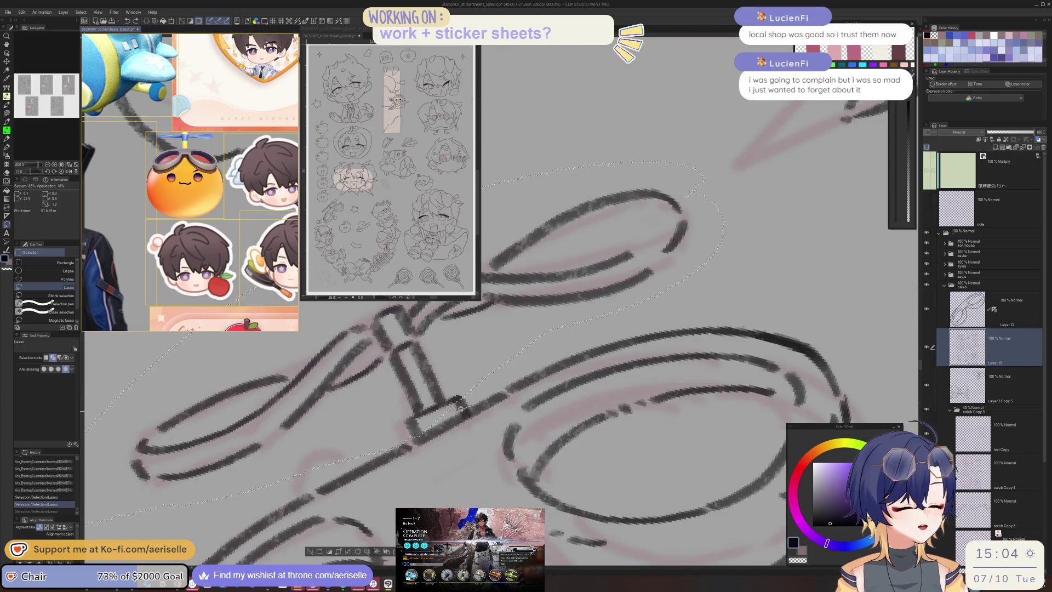
{"action": "key", "text": "ctrl+y"}
{"action": "scroll", "coordinate": [457, 406], "scroll_direction": "down", "scroll_amount": 2}
{"action": "scroll", "coordinate": [454, 412], "scroll_direction": "down", "scroll_amount": 2}
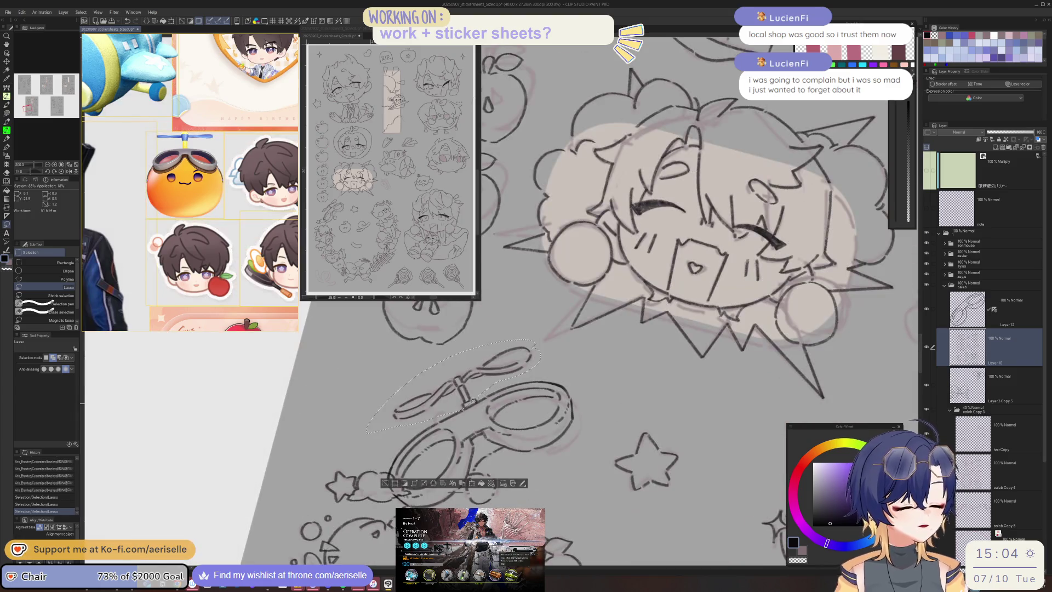
{"action": "key", "text": "k"}
{"action": "mouse_move", "coordinate": [451, 415]}
{"action": "left_mouse_down"}
{"action": "mouse_move", "coordinate": [442, 420]}
{"action": "mouse_move", "coordinate": [453, 419]}
{"action": "left_mouse_up"}
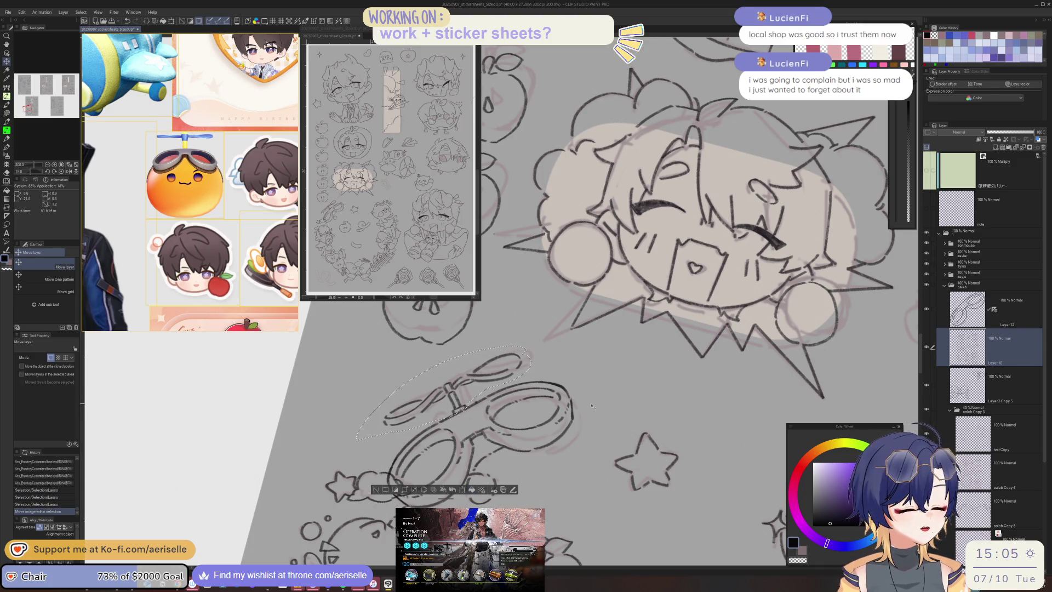
{"action": "key", "text": "ctrl+d"}
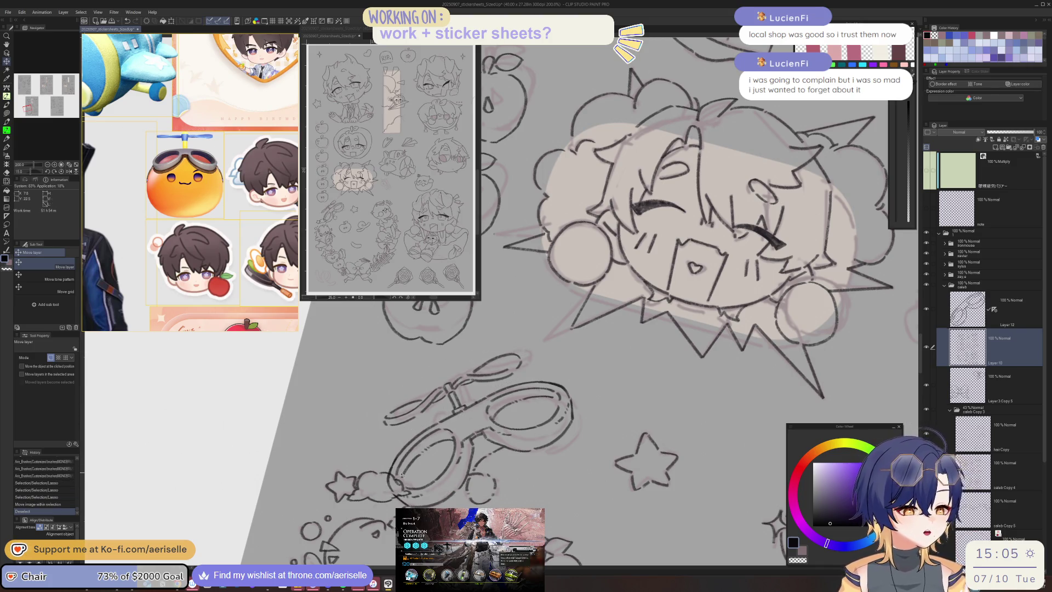
{"action": "scroll", "coordinate": [670, 400], "scroll_direction": "down", "scroll_amount": 2}
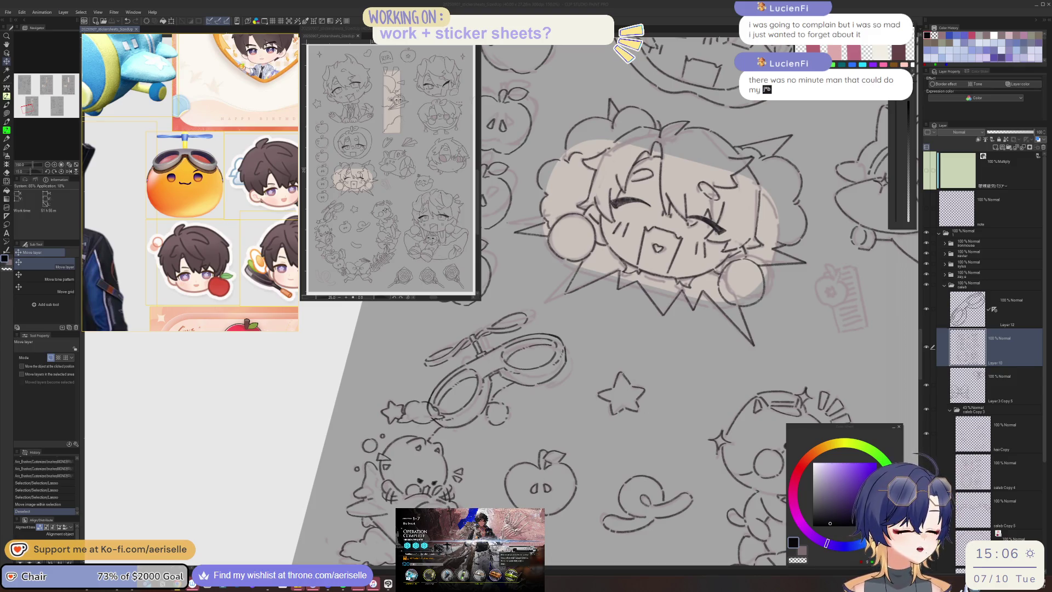
- Pan across the sheet to the chibi face sticker area and switch to the Eraser
{"action": "left_click", "coordinate": [989, 346]}
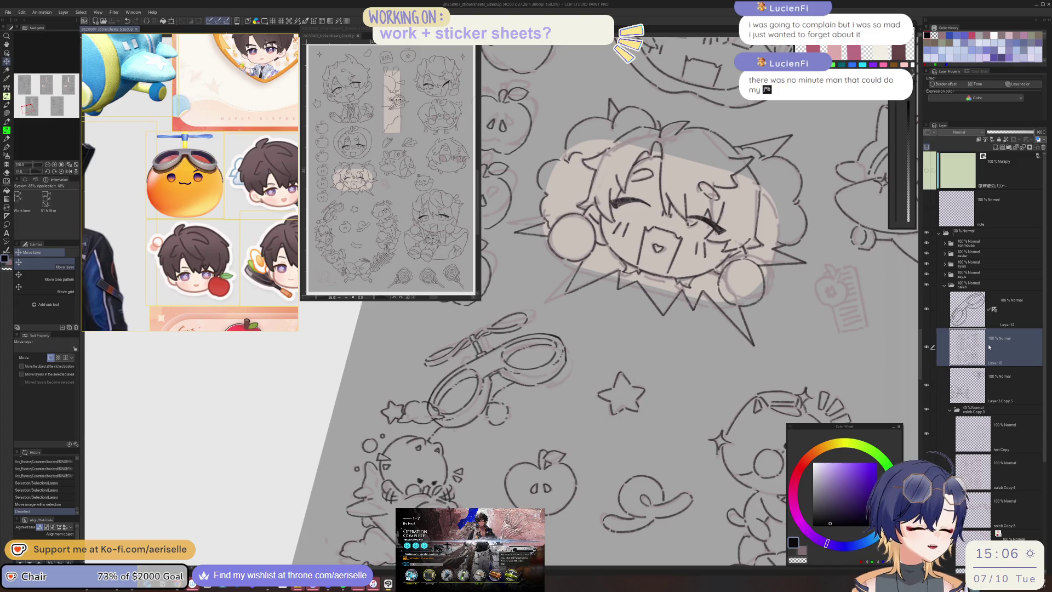
{"action": "scroll", "coordinate": [768, 414], "scroll_direction": "down", "scroll_amount": 4}
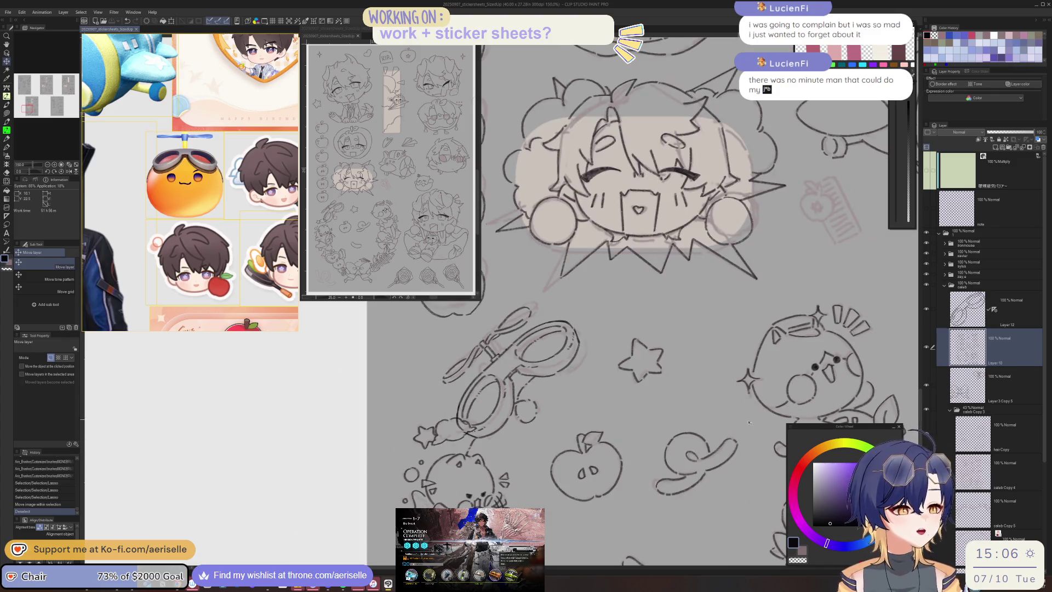
{"action": "mouse_move", "coordinate": [644, 481]}
{"action": "left_mouse_down"}
{"action": "mouse_move", "coordinate": [672, 549]}
{"action": "mouse_move", "coordinate": [649, 476]}
{"action": "left_mouse_up"}
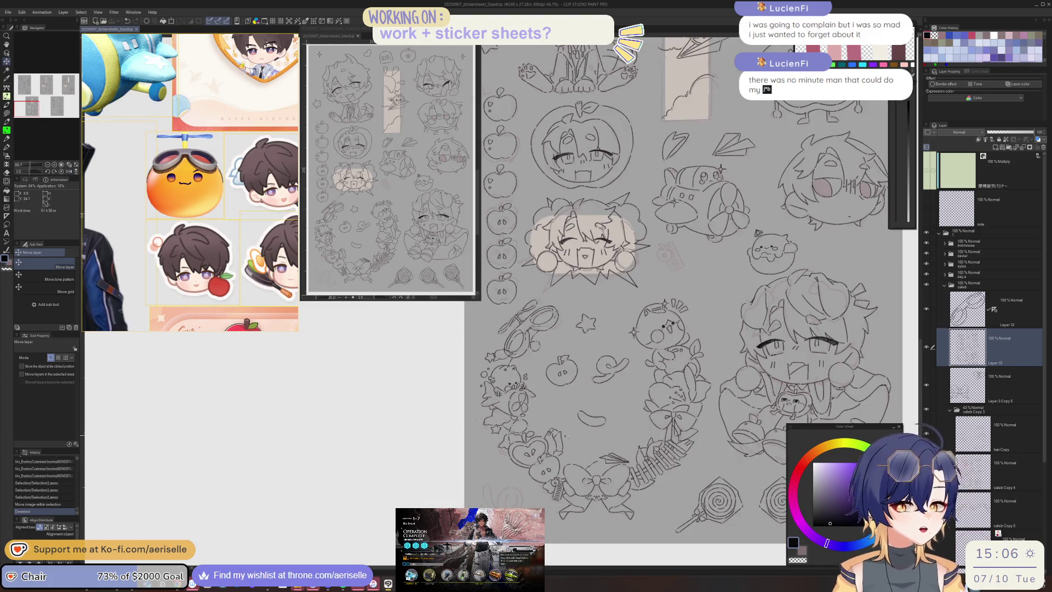
{"action": "scroll", "coordinate": [697, 463], "scroll_direction": "up", "scroll_amount": 2}
{"action": "mouse_move", "coordinate": [697, 463]}
{"action": "left_mouse_down"}
{"action": "mouse_move", "coordinate": [698, 482]}
{"action": "mouse_move", "coordinate": [622, 502]}
{"action": "mouse_move", "coordinate": [587, 330]}
{"action": "mouse_move", "coordinate": [531, 487]}
{"action": "mouse_move", "coordinate": [653, 503]}
{"action": "mouse_move", "coordinate": [536, 353]}
{"action": "left_mouse_up"}
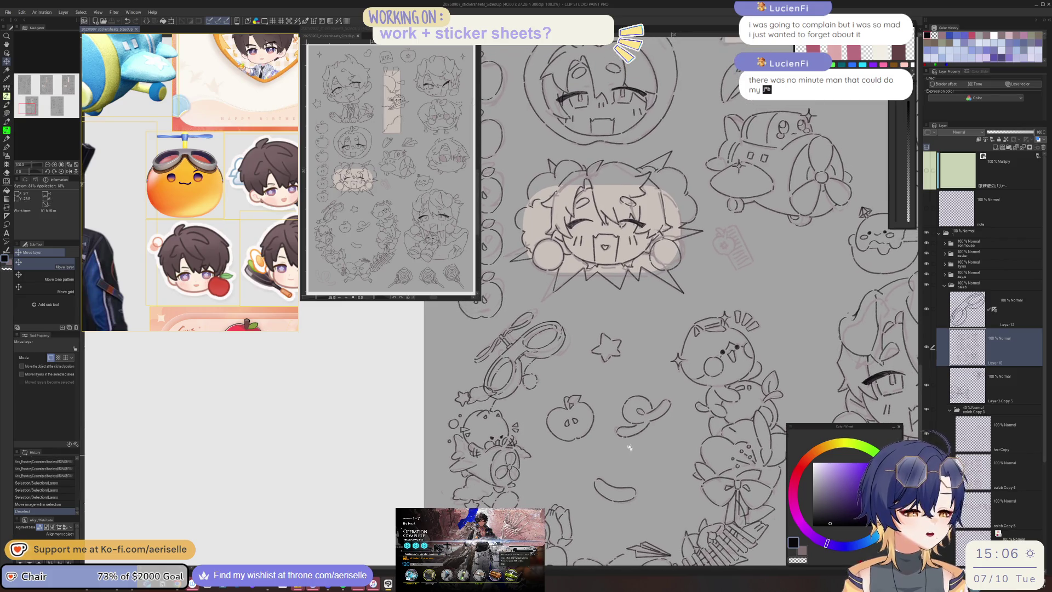
{"action": "scroll", "coordinate": [535, 353], "scroll_direction": "up", "scroll_amount": 4}
{"action": "key", "text": "e"}
{"action": "scroll", "coordinate": [533, 384], "scroll_direction": "down", "scroll_amount": 3}
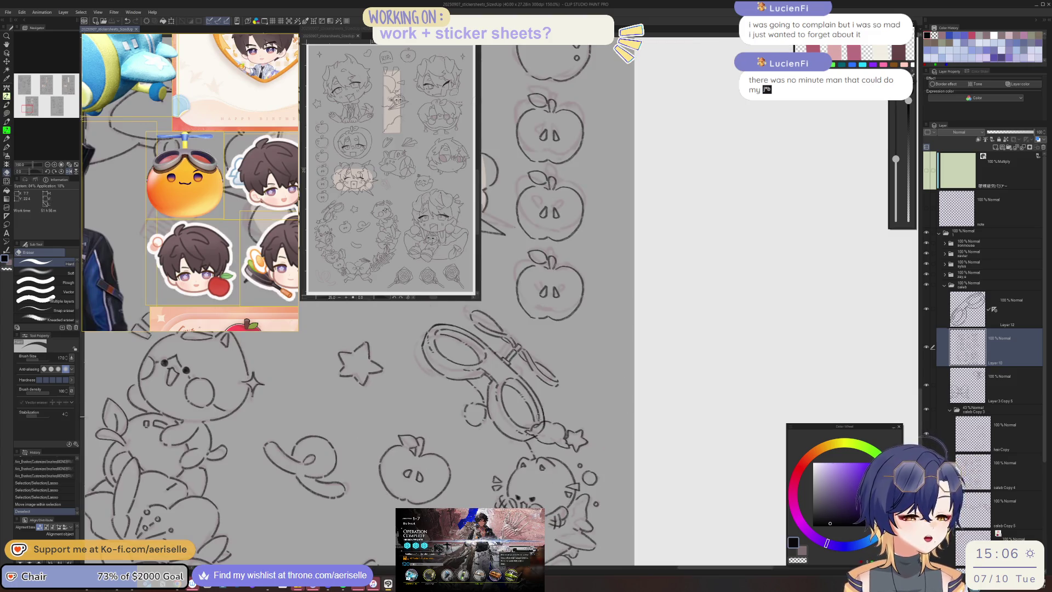
- On Layer 12, erase the overlapping cloud lines by the goggles and shrink the eraser to 120
{"action": "scroll", "coordinate": [493, 357], "scroll_direction": "up", "scroll_amount": 5}
{"action": "left_click", "coordinate": [493, 356], "text": "ctrl+shift"}
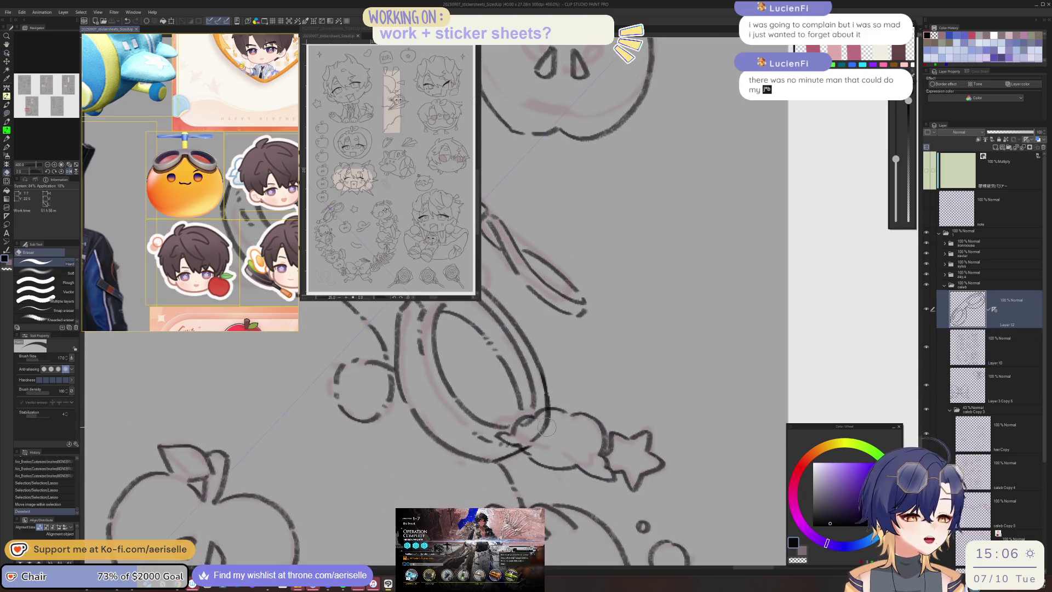
{"action": "left_click_drag", "start_coordinate": [546, 429], "coordinate": [536, 437]}
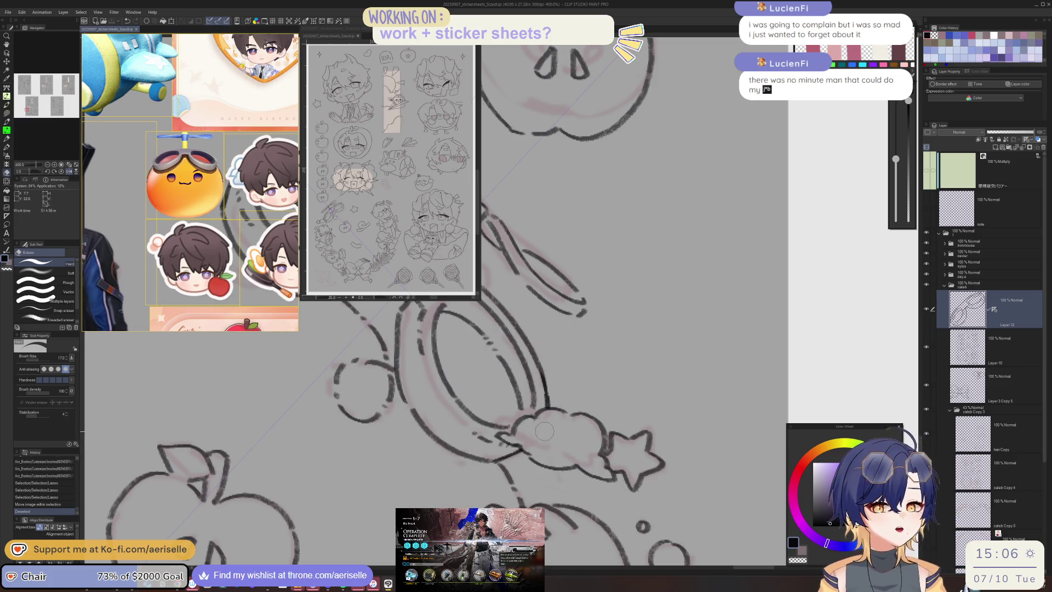
{"action": "left_click_drag", "start_coordinate": [556, 421], "coordinate": [536, 445]}
{"action": "key", "text": "bracketleft"}
{"action": "key", "text": "bracketleft"}
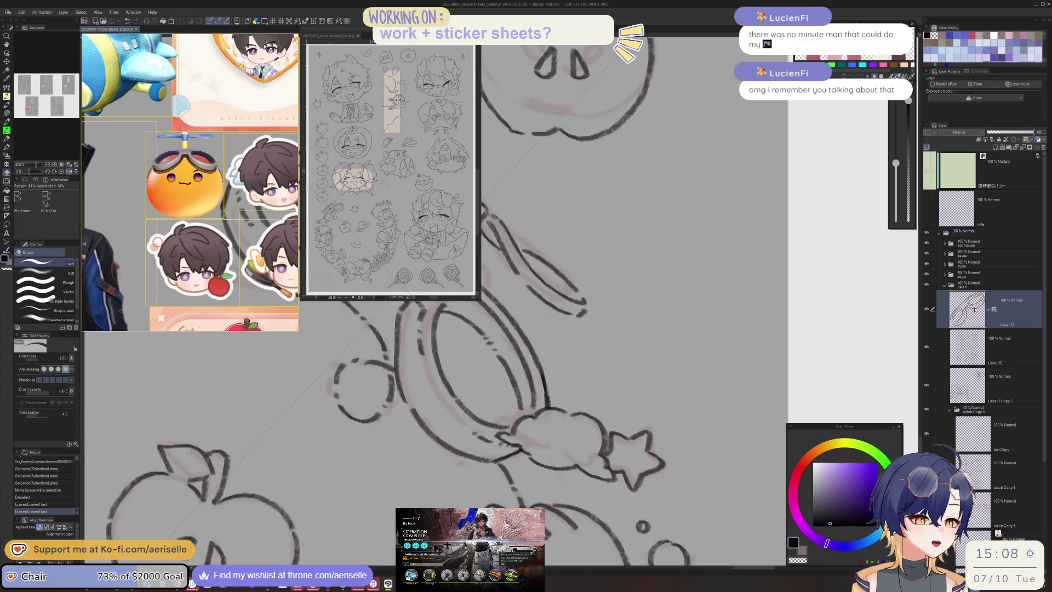
- Zoom out and pan to view the whole sticker sheet
{"action": "key", "text": "ctrl+alt+0"}
{"action": "left_click_drag", "start_coordinate": [855, 471], "coordinate": [676, 473]}
{"action": "scroll", "coordinate": [675, 473], "scroll_direction": "down", "scroll_amount": 2}
{"action": "mouse_move", "coordinate": [708, 511]}
{"action": "left_mouse_down"}
{"action": "mouse_move", "coordinate": [640, 476]}
{"action": "mouse_move", "coordinate": [680, 473]}
{"action": "left_mouse_up"}
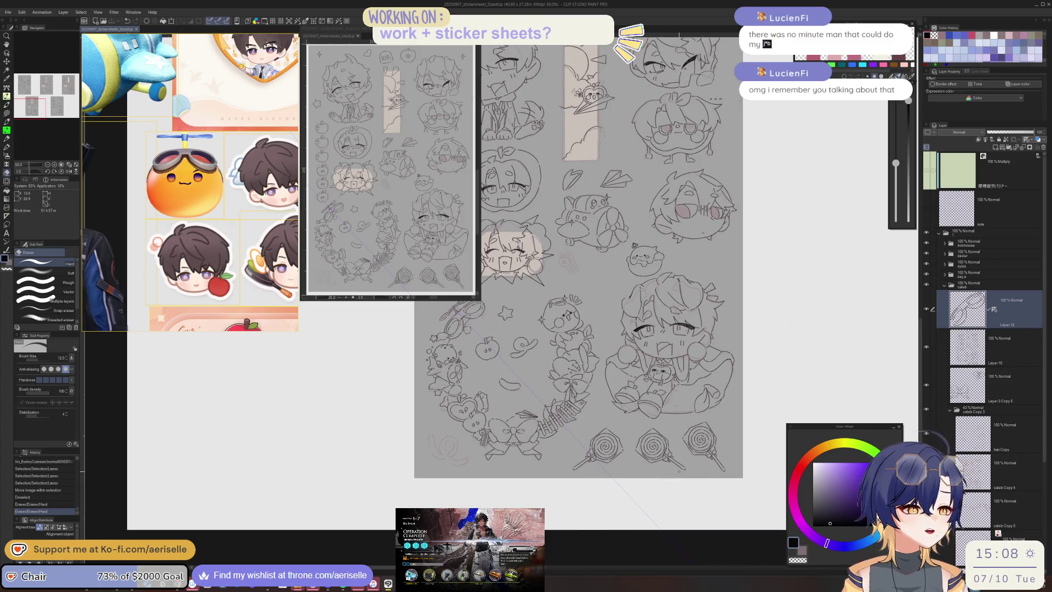
- On Layer 10, ink the small apple's left and right outline and its stem strokes
{"action": "key", "text": "alt+["}
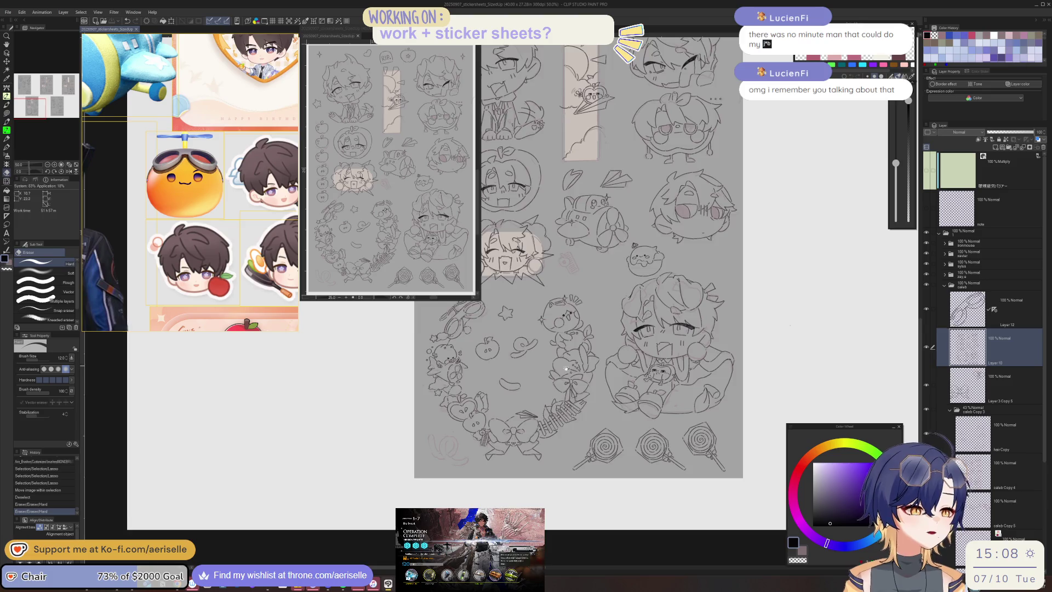
{"action": "scroll", "coordinate": [571, 445], "scroll_direction": "up", "scroll_amount": 3}
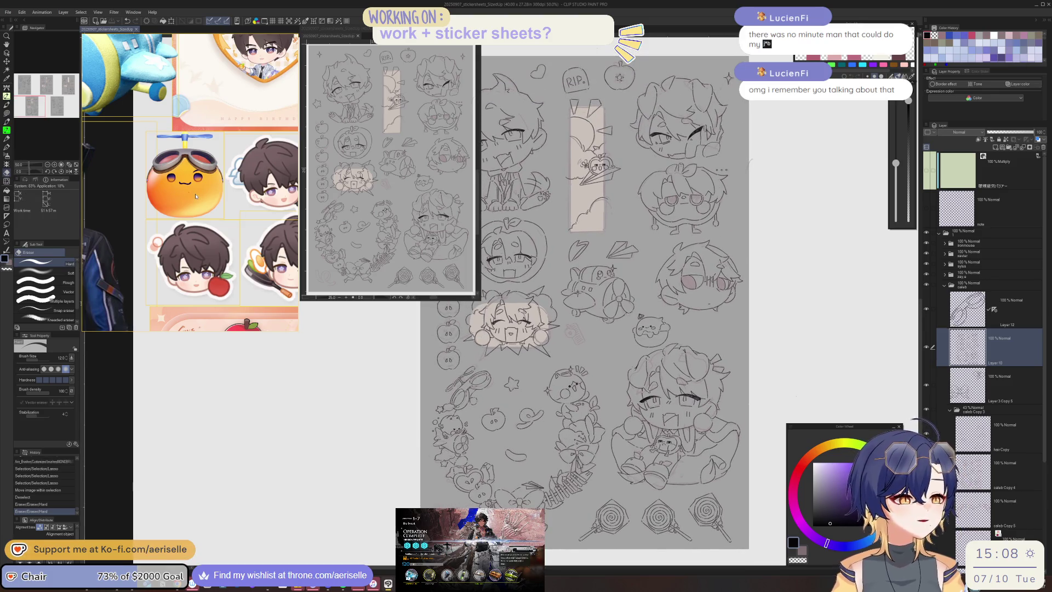
{"action": "scroll", "coordinate": [188, 84], "scroll_direction": "down", "scroll_amount": 3}
{"action": "scroll", "coordinate": [262, 120], "scroll_direction": "up", "scroll_amount": 4}
{"action": "scroll", "coordinate": [262, 120], "scroll_direction": "up", "scroll_amount": 2}
{"action": "scroll", "coordinate": [227, 192], "scroll_direction": "up", "scroll_amount": 3}
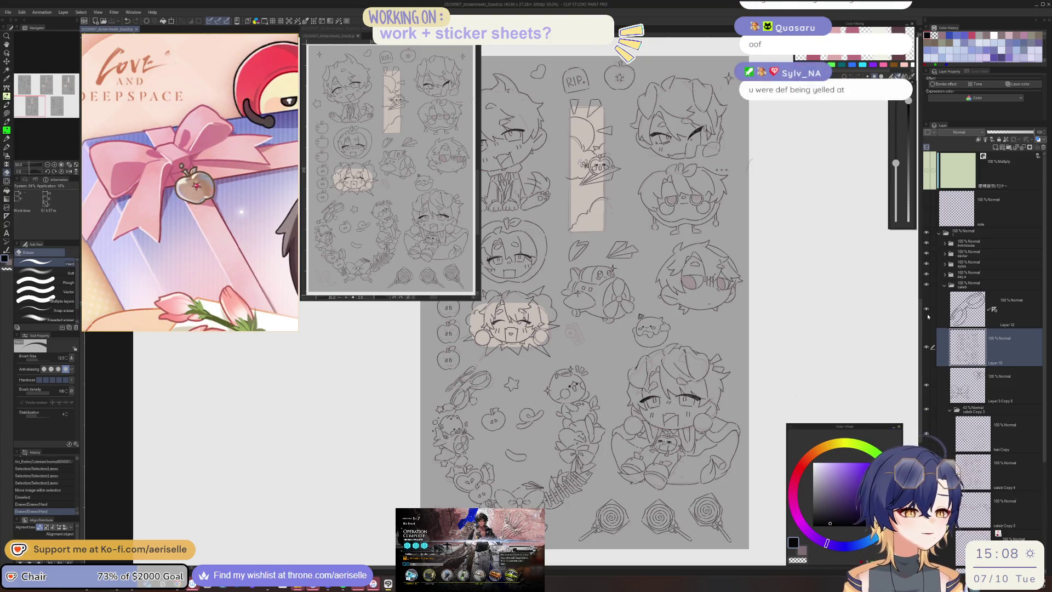
{"action": "scroll", "coordinate": [570, 327], "scroll_direction": "up", "scroll_amount": 3}
{"action": "scroll", "coordinate": [569, 356], "scroll_direction": "up", "scroll_amount": 1}
{"action": "scroll", "coordinate": [568, 384], "scroll_direction": "up", "scroll_amount": 1}
{"action": "key", "text": "p"}
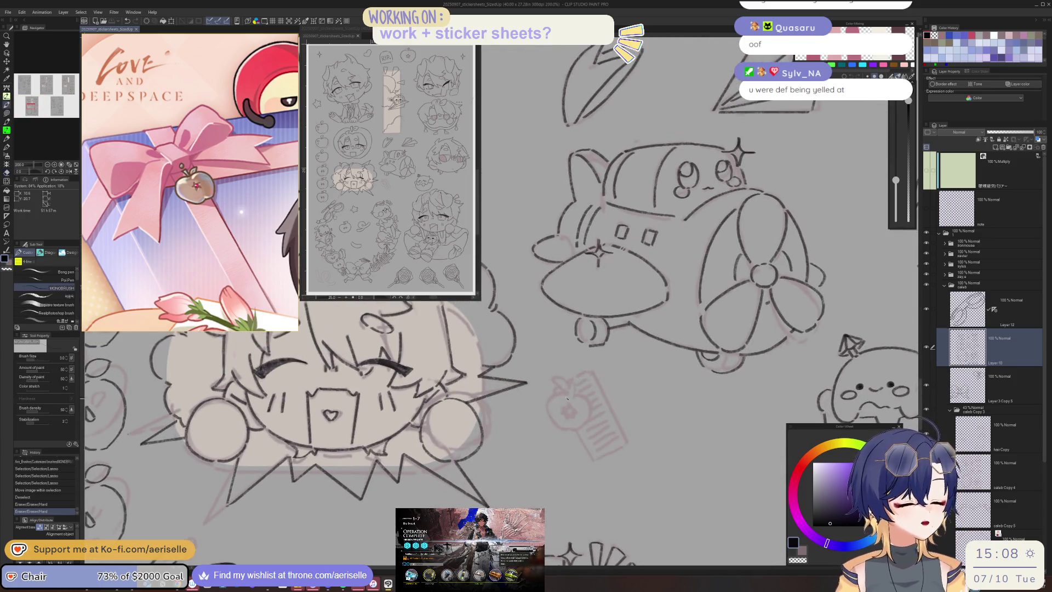
{"action": "mouse_move", "coordinate": [567, 394]}
{"action": "left_mouse_down"}
{"action": "mouse_move", "coordinate": [548, 399]}
{"action": "mouse_move", "coordinate": [557, 430]}
{"action": "left_mouse_up"}
{"action": "key", "text": "ctrl+z"}
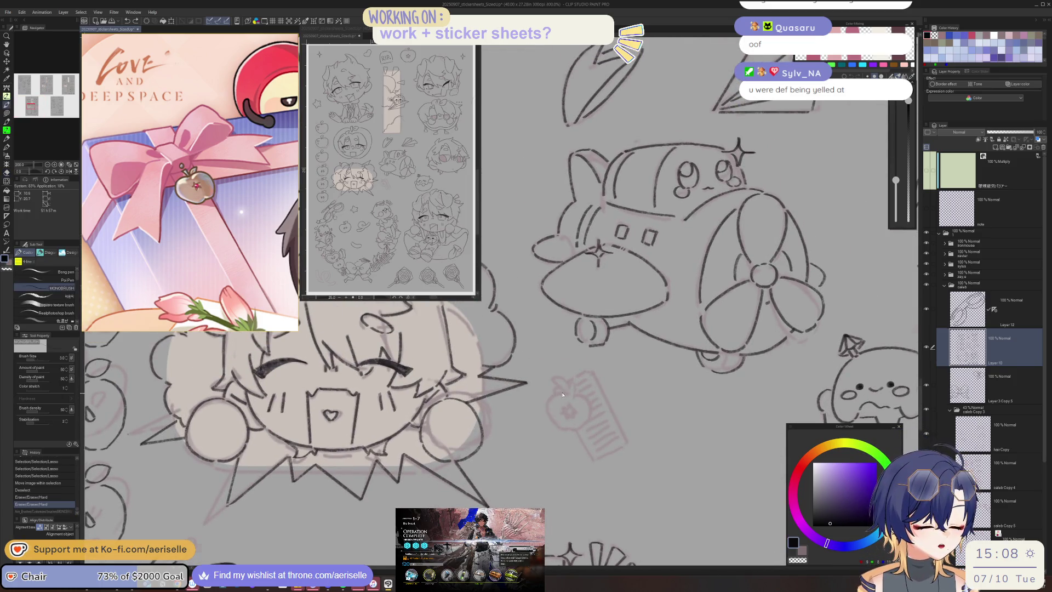
{"action": "scroll", "coordinate": [569, 396], "scroll_direction": "up", "scroll_amount": 2}
{"action": "mouse_move", "coordinate": [568, 395]}
{"action": "left_mouse_down"}
{"action": "mouse_move", "coordinate": [581, 467]}
{"action": "mouse_move", "coordinate": [598, 467]}
{"action": "left_mouse_up"}
{"action": "mouse_move", "coordinate": [590, 398]}
{"action": "left_mouse_down"}
{"action": "mouse_move", "coordinate": [612, 454]}
{"action": "mouse_move", "coordinate": [600, 466]}
{"action": "left_mouse_up"}
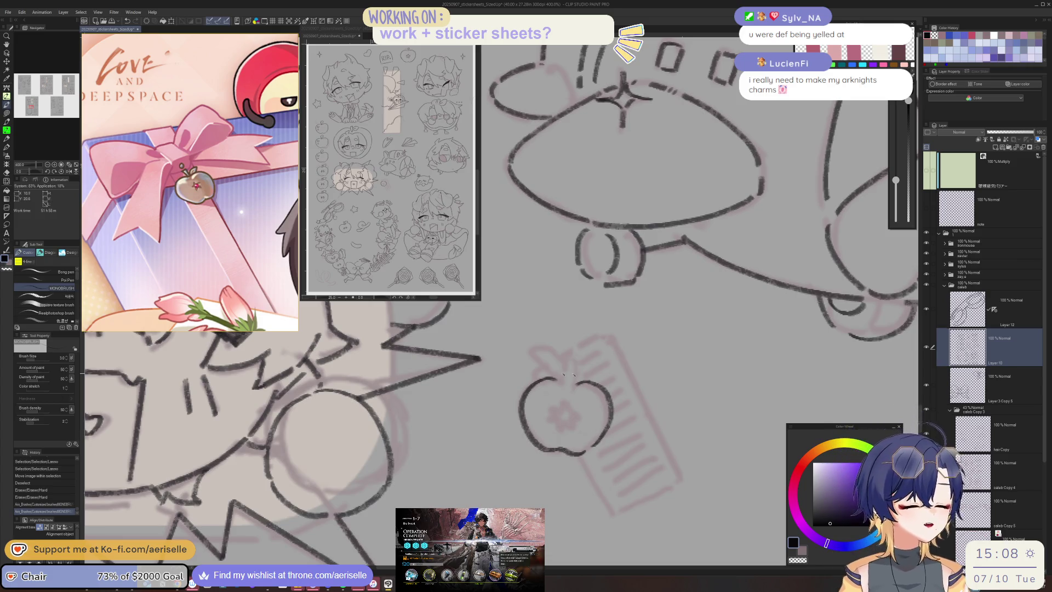
{"action": "left_click_drag", "start_coordinate": [560, 363], "coordinate": [579, 377]}
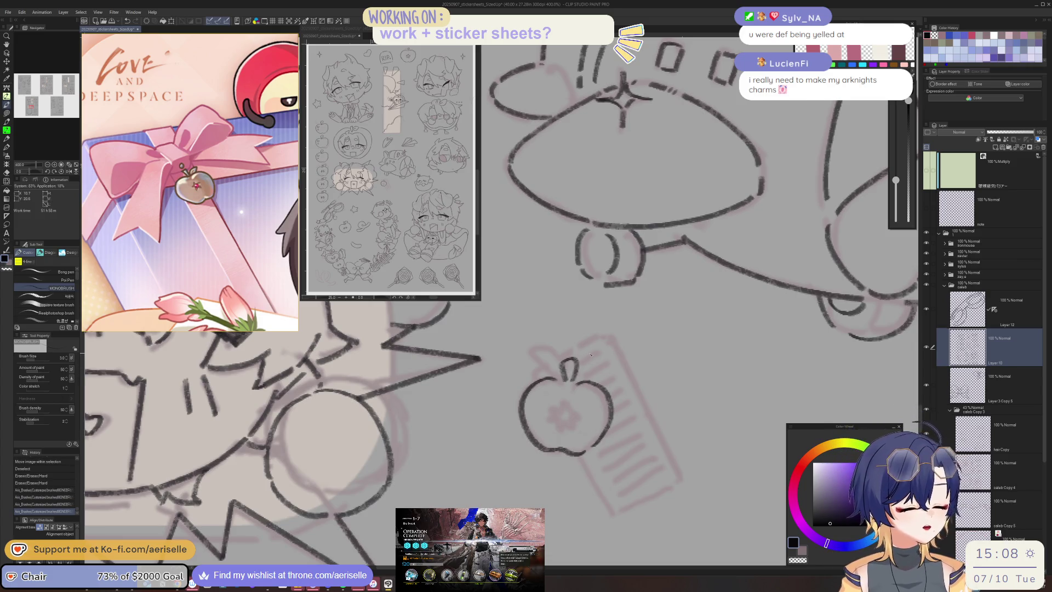
- Add a curl and short strokes at the apple's centre, undoing the stray strokes
{"action": "key", "text": "h"}
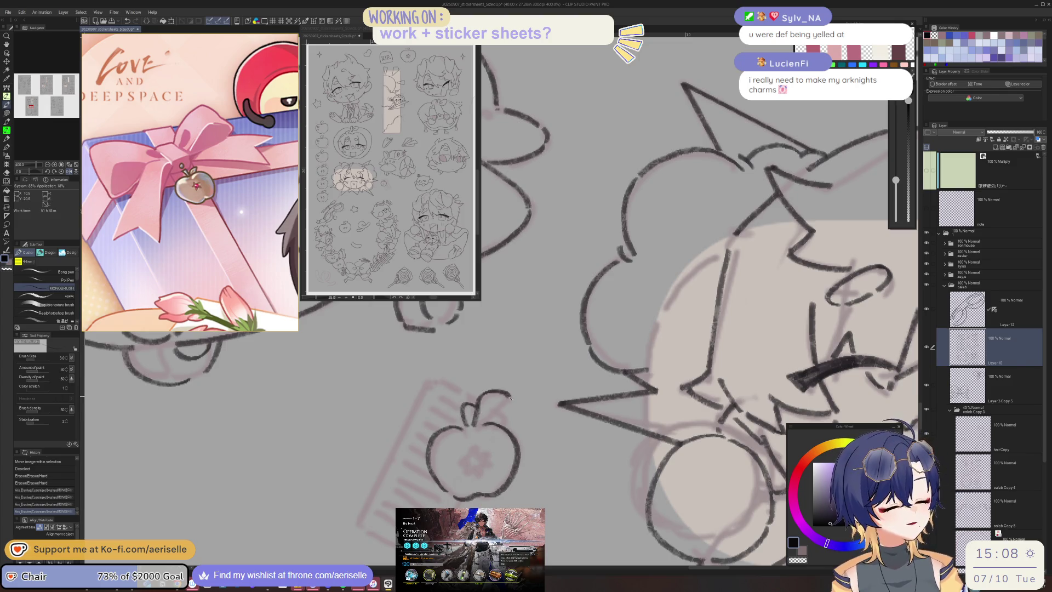
{"action": "left_click_drag", "start_coordinate": [467, 454], "coordinate": [475, 456]}
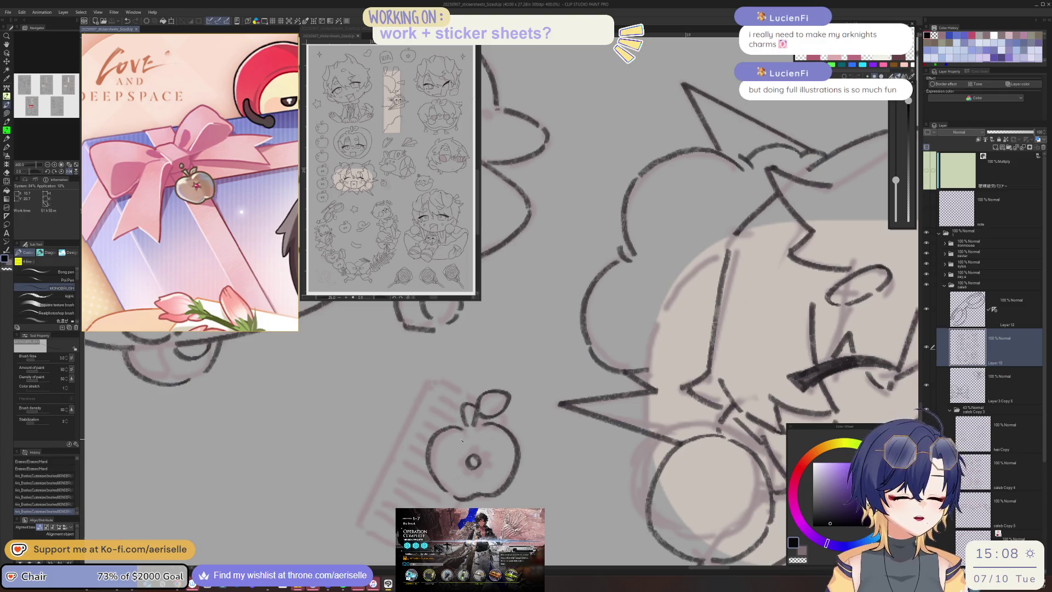
{"action": "mouse_move", "coordinate": [467, 458]}
{"action": "left_mouse_down"}
{"action": "mouse_move", "coordinate": [457, 467]}
{"action": "mouse_move", "coordinate": [472, 477]}
{"action": "mouse_move", "coordinate": [484, 469]}
{"action": "mouse_move", "coordinate": [475, 476]}
{"action": "left_mouse_up"}
{"action": "key", "text": "ctrl+z"}
{"action": "key", "text": "ctrl+z"}
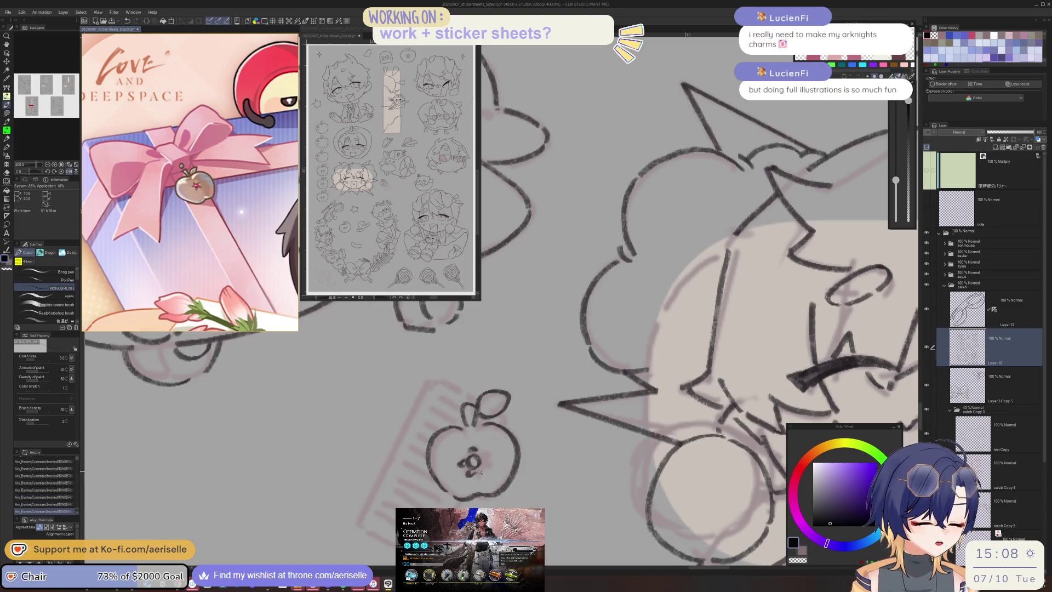
{"action": "scroll", "coordinate": [486, 459], "scroll_direction": "down", "scroll_amount": 2}
{"action": "scroll", "coordinate": [486, 459], "scroll_direction": "down", "scroll_amount": 1}
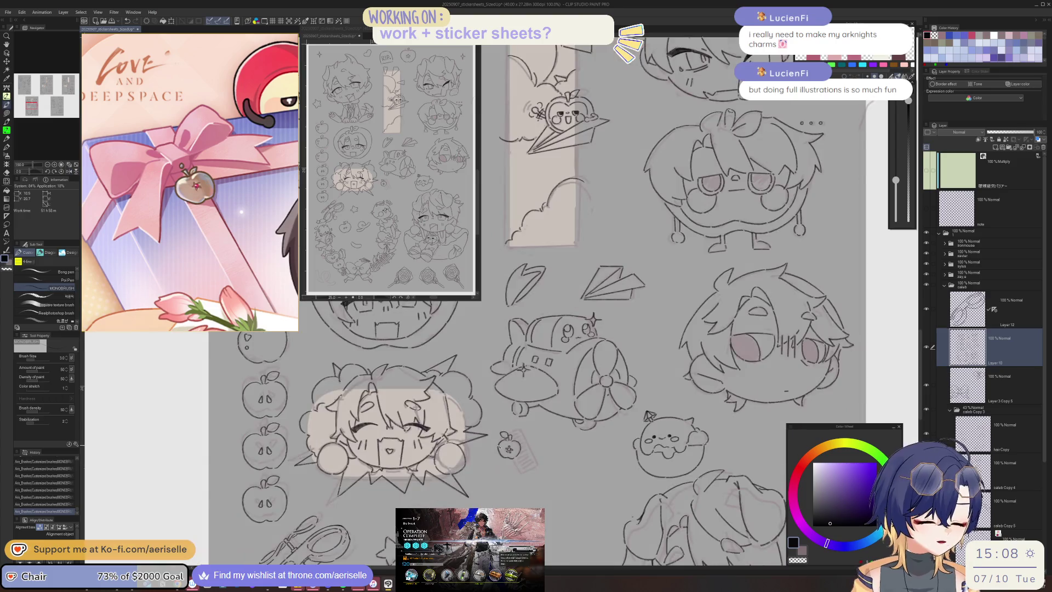
{"action": "scroll", "coordinate": [502, 437], "scroll_direction": "up", "scroll_amount": 2}
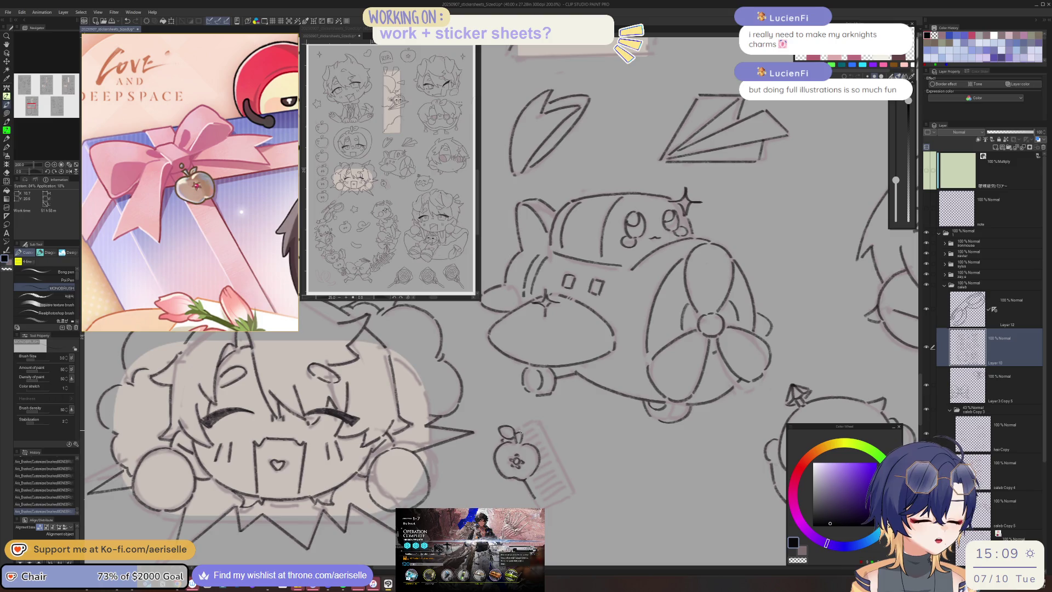
{"action": "key", "text": "ctrl+z"}
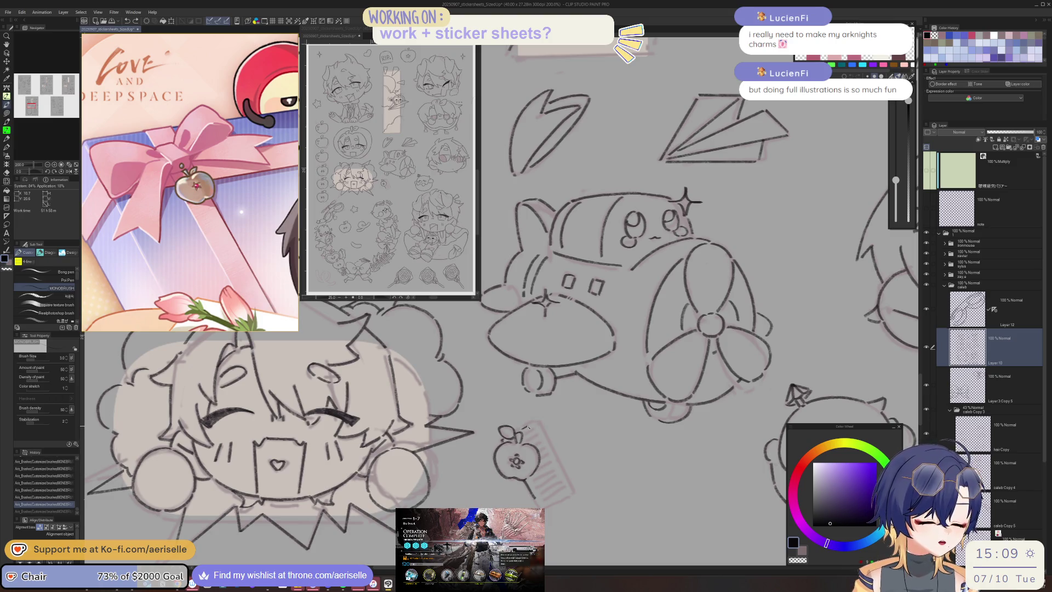
- Ink the comb's right-edge line, then set the view back upright and zoom out
{"action": "left_click_drag", "start_coordinate": [538, 426], "coordinate": [562, 472]}
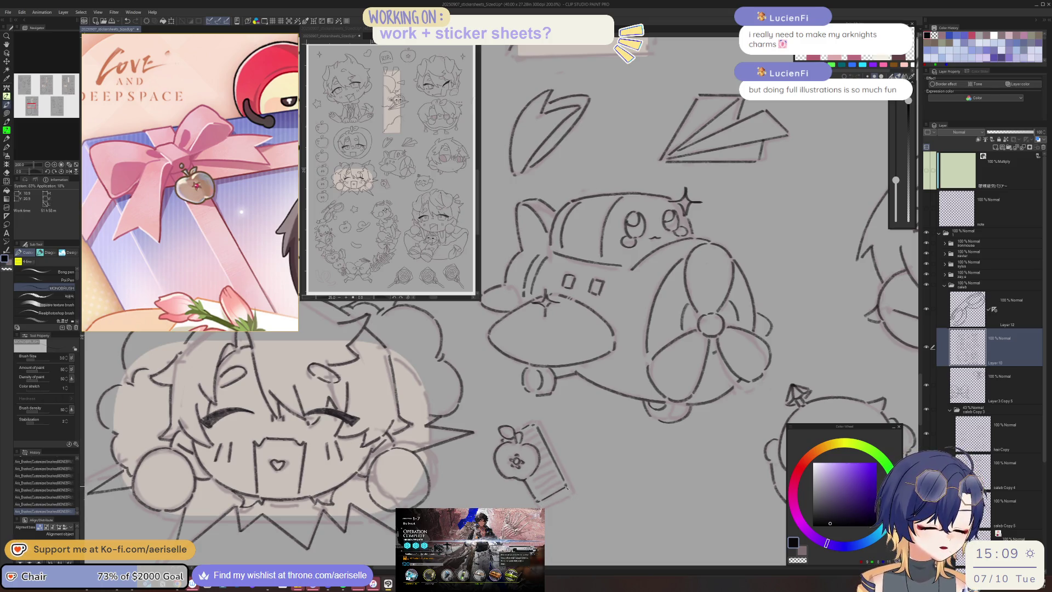
{"action": "left_click_drag", "start_coordinate": [551, 424], "coordinate": [634, 329]}
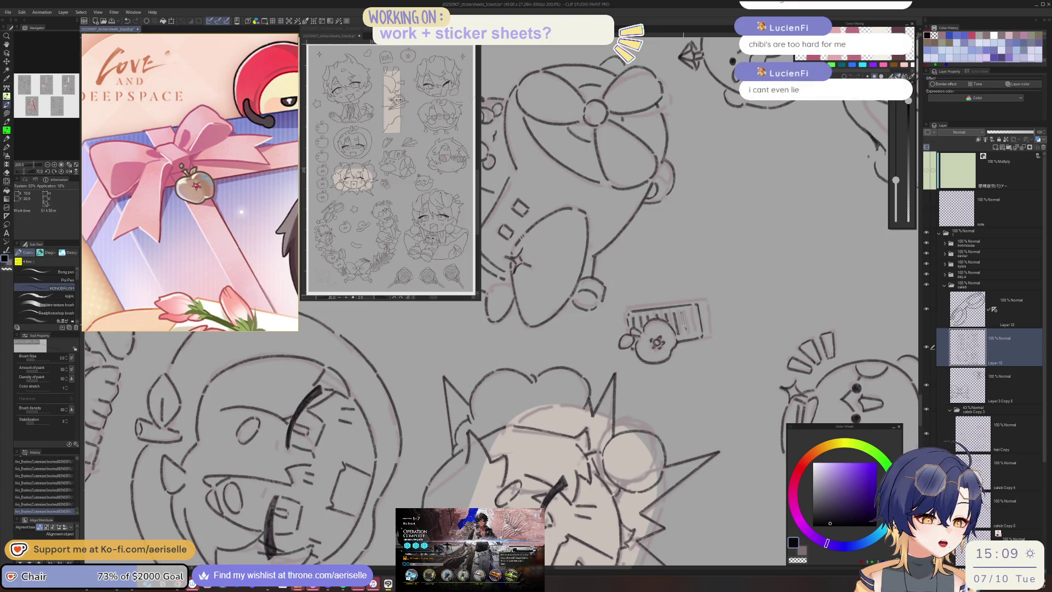
{"action": "key", "text": "ctrl+@"}
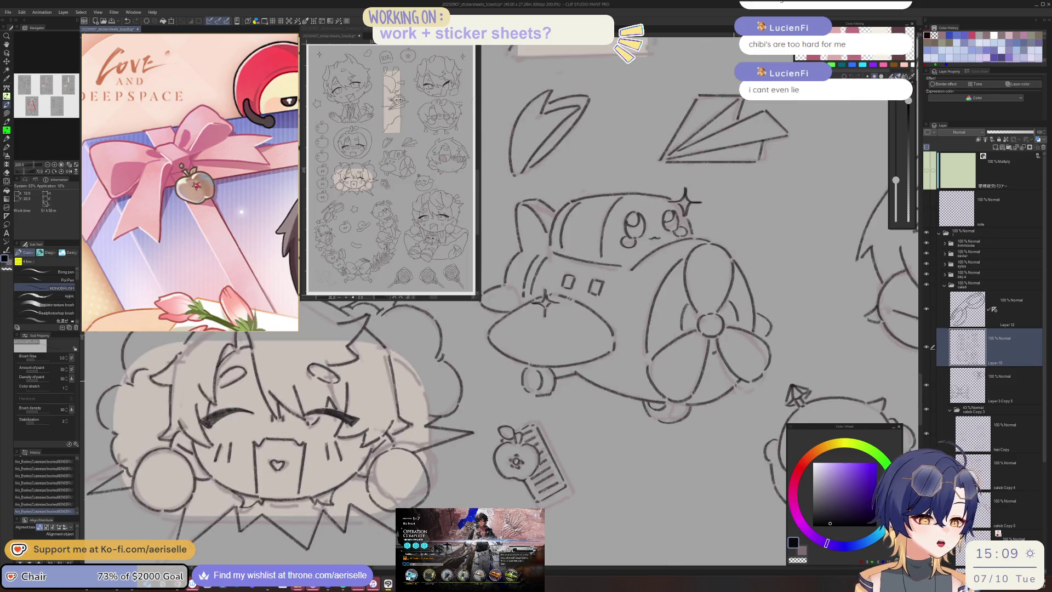
{"action": "scroll", "coordinate": [736, 382], "scroll_direction": "down", "scroll_amount": 6}
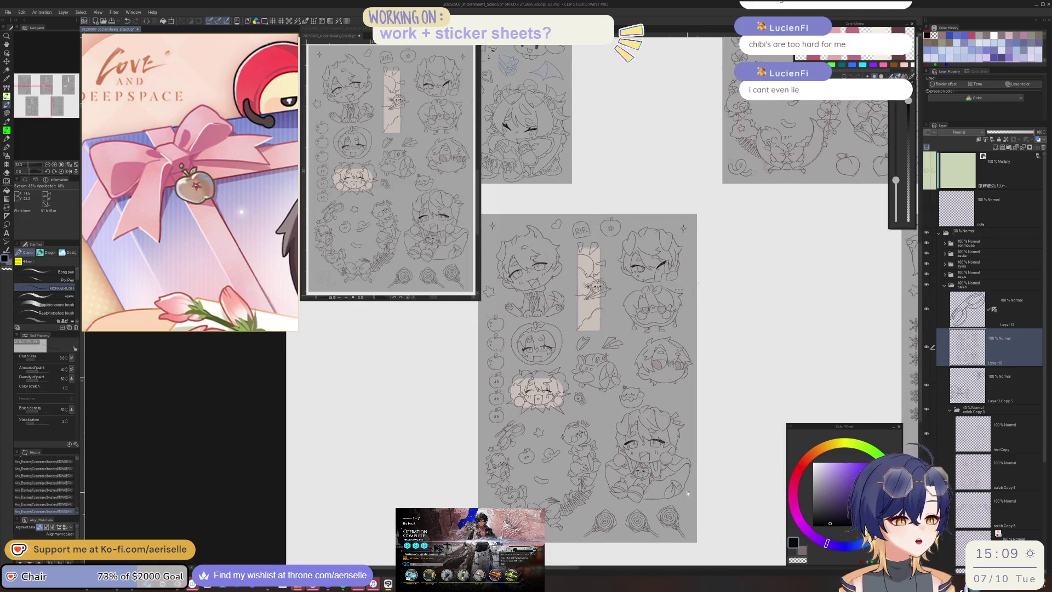
- Select the small apple and comb sticker with the freehand lasso
{"action": "left_click_drag", "start_coordinate": [687, 493], "coordinate": [693, 469]}
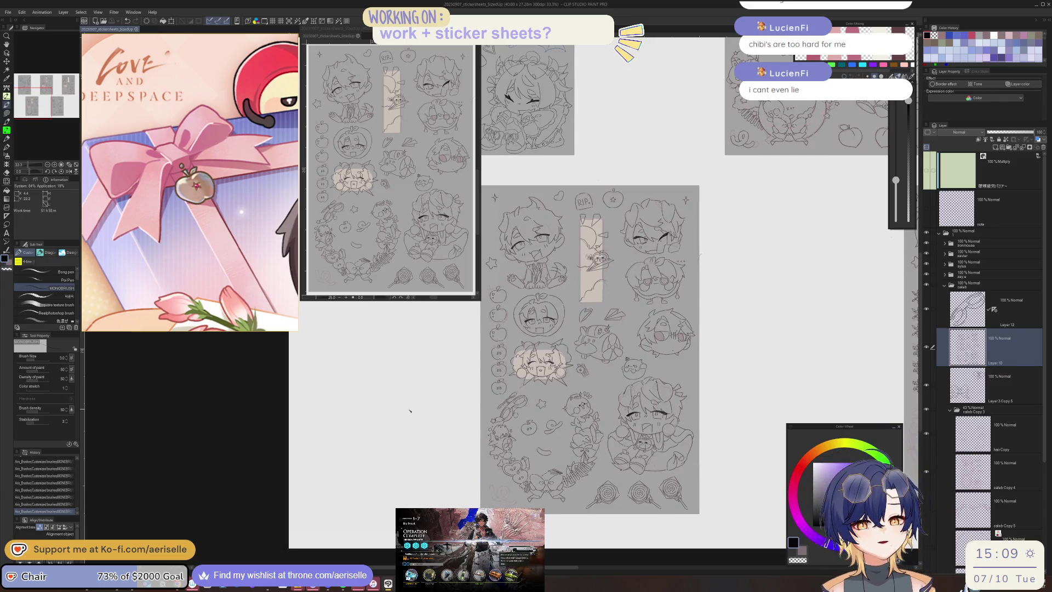
{"action": "scroll", "coordinate": [290, 262], "scroll_direction": "down", "scroll_amount": 3}
{"action": "scroll", "coordinate": [290, 262], "scroll_direction": "down", "scroll_amount": 2}
{"action": "scroll", "coordinate": [289, 262], "scroll_direction": "down", "scroll_amount": 1}
{"action": "scroll", "coordinate": [290, 262], "scroll_direction": "down", "scroll_amount": 1}
{"action": "scroll", "coordinate": [263, 301], "scroll_direction": "up", "scroll_amount": 2}
{"action": "scroll", "coordinate": [263, 302], "scroll_direction": "up", "scroll_amount": 2}
{"action": "scroll", "coordinate": [263, 302], "scroll_direction": "up", "scroll_amount": 3}
{"action": "left_click_drag", "start_coordinate": [264, 302], "coordinate": [235, 305]}
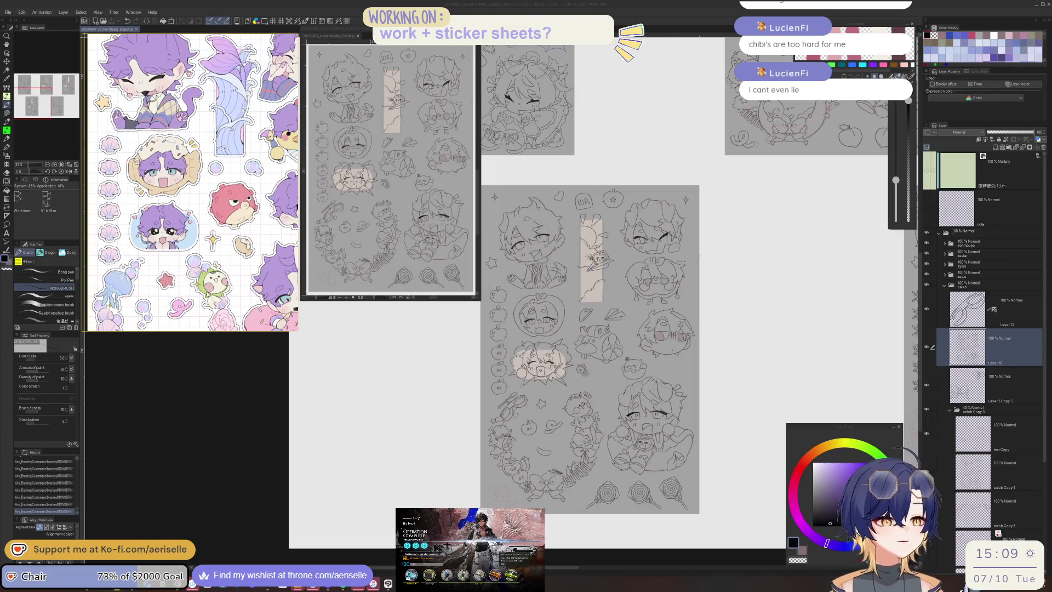
{"action": "scroll", "coordinate": [584, 373], "scroll_direction": "up", "scroll_amount": 2}
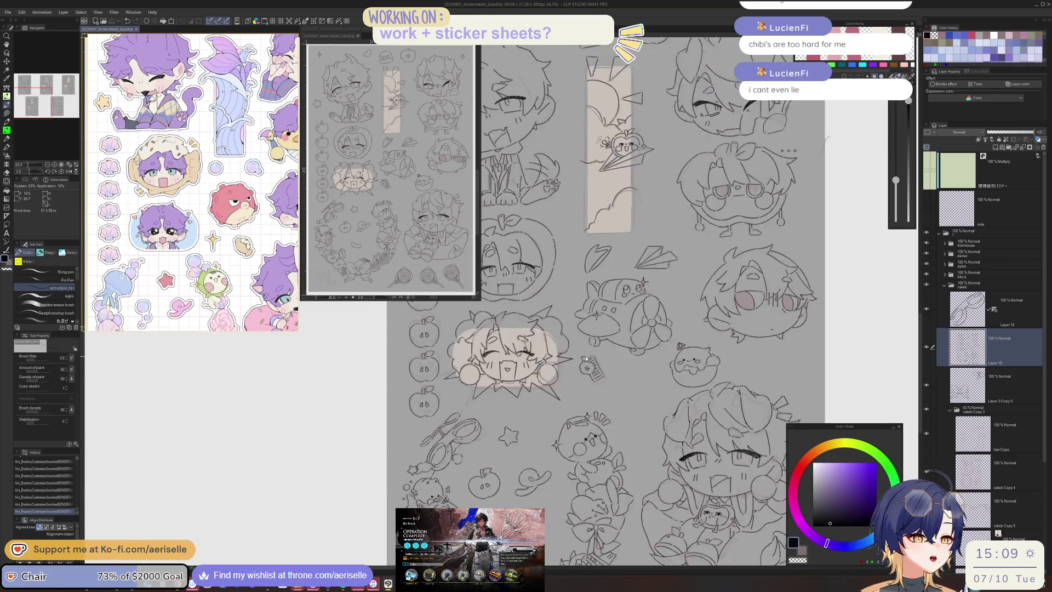
{"action": "scroll", "coordinate": [584, 373], "scroll_direction": "up", "scroll_amount": 3}
{"action": "key", "text": "m"}
{"action": "mouse_move", "coordinate": [603, 348]}
{"action": "left_mouse_down"}
{"action": "mouse_move", "coordinate": [631, 432]}
{"action": "mouse_move", "coordinate": [639, 376]}
{"action": "left_mouse_up"}
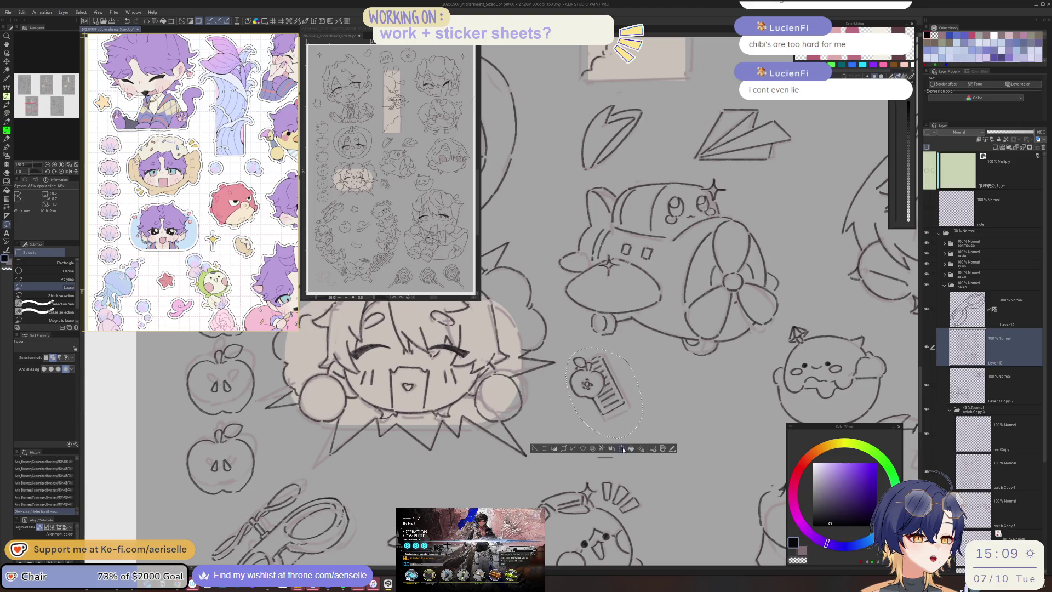
- Scale the apple tag up to 124%, commit it, and deselect
{"action": "left_click", "coordinate": [622, 449]}
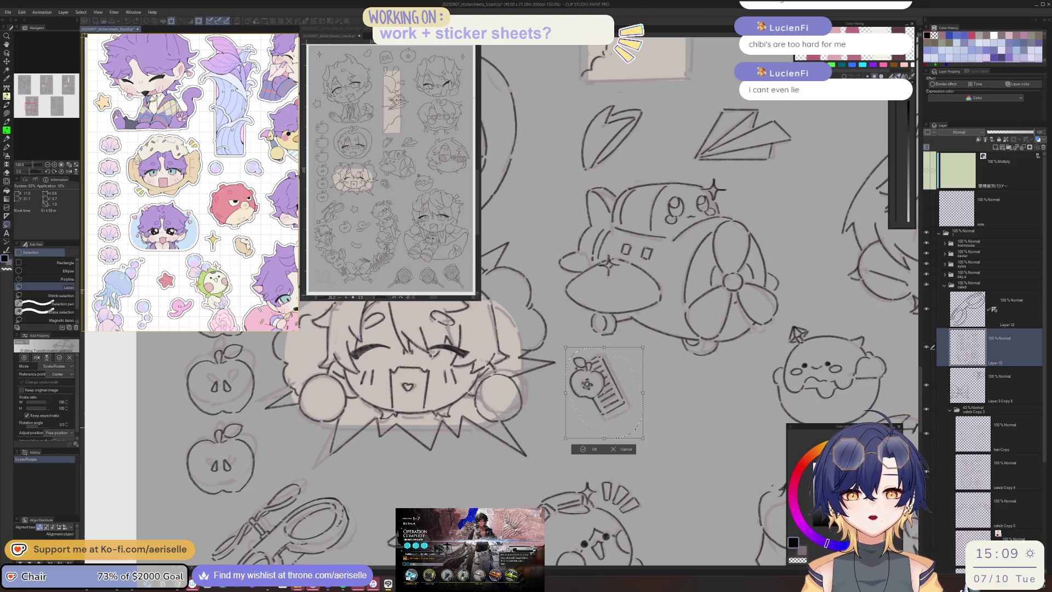
{"action": "left_click_drag", "start_coordinate": [644, 439], "coordinate": [661, 459]}
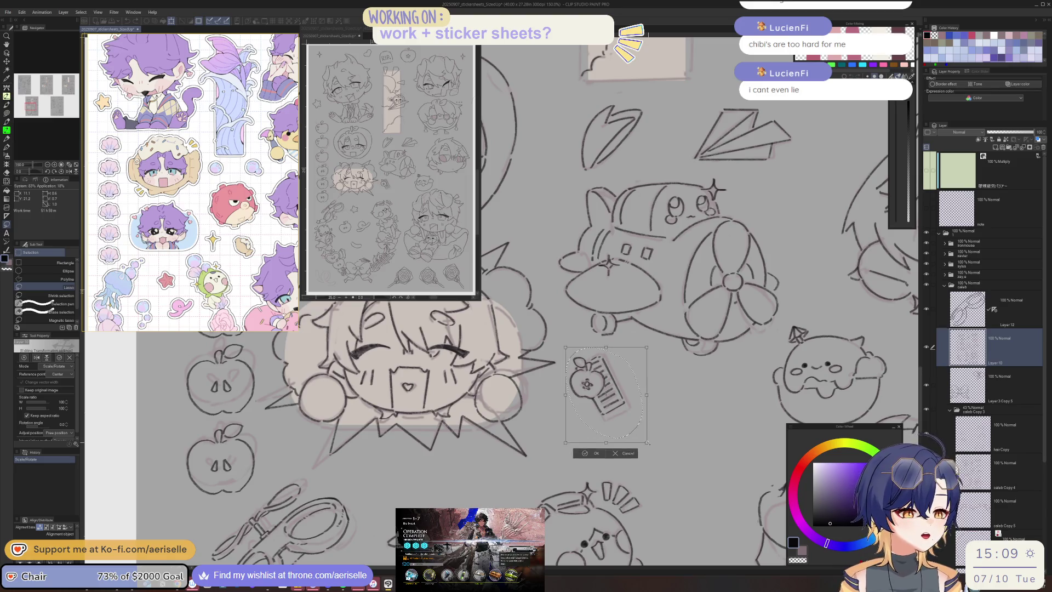
{"action": "key", "text": "Return"}
{"action": "key", "text": "ctrl+d"}
{"action": "scroll", "coordinate": [557, 461], "scroll_direction": "down", "scroll_amount": 2}
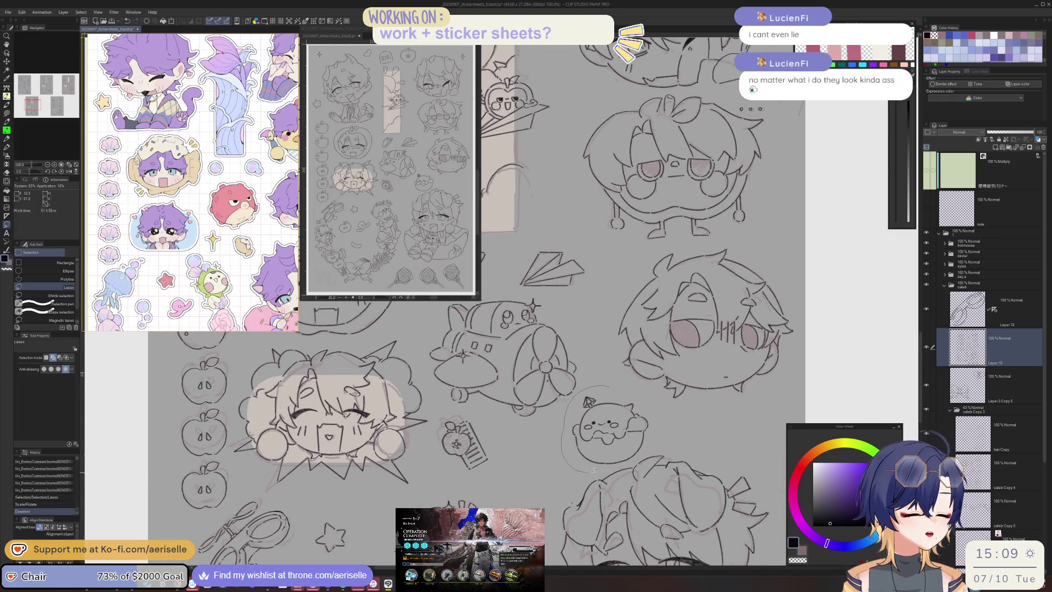
- Move the lassoed round creature sketch left and down, deselect, and zoom out
{"action": "left_click_drag", "start_coordinate": [627, 463], "coordinate": [580, 476]}
{"action": "key", "text": "k"}
{"action": "key", "text": "ctrl+d"}
{"action": "key", "text": "ctrl+minus"}
{"action": "key", "text": "ctrl+minus"}
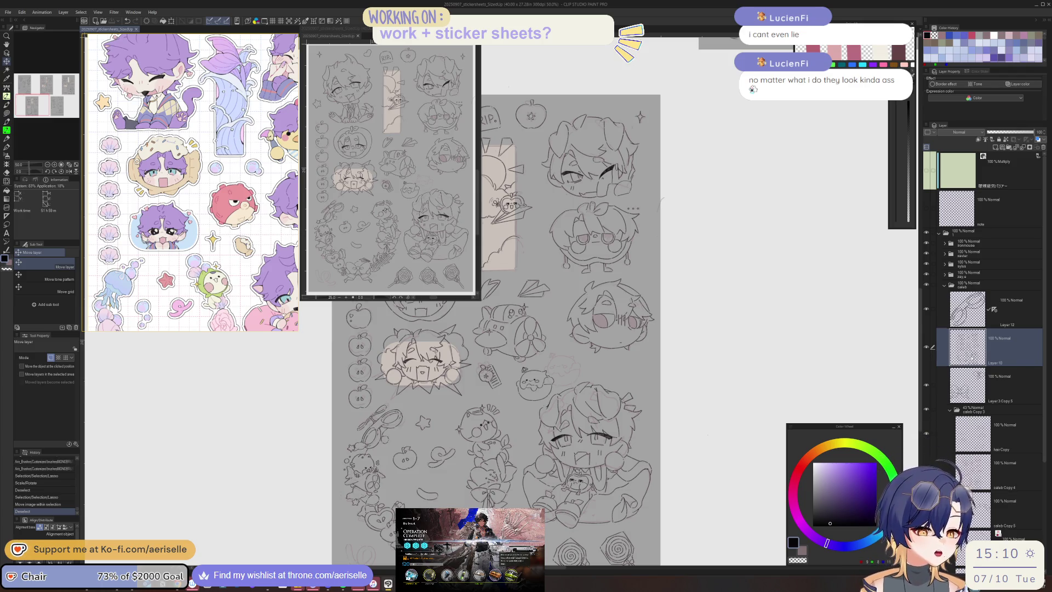
{"action": "scroll", "coordinate": [536, 283], "scroll_direction": "up", "scroll_amount": 2}
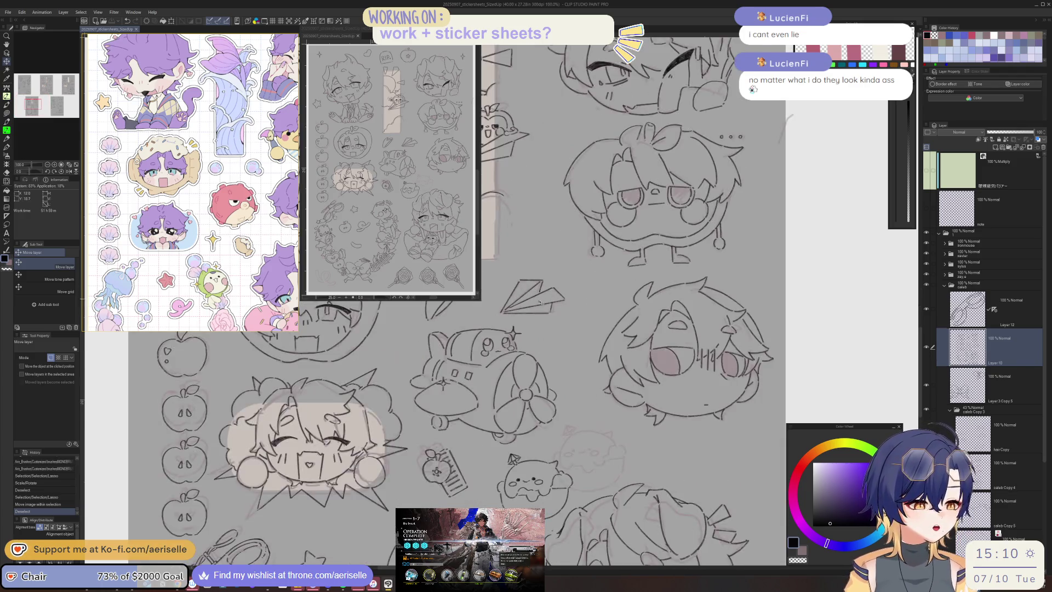
{"action": "scroll", "coordinate": [603, 329], "scroll_direction": "down", "scroll_amount": 2}
{"action": "scroll", "coordinate": [676, 359], "scroll_direction": "up", "scroll_amount": 1}
{"action": "scroll", "coordinate": [676, 360], "scroll_direction": "down", "scroll_amount": 1}
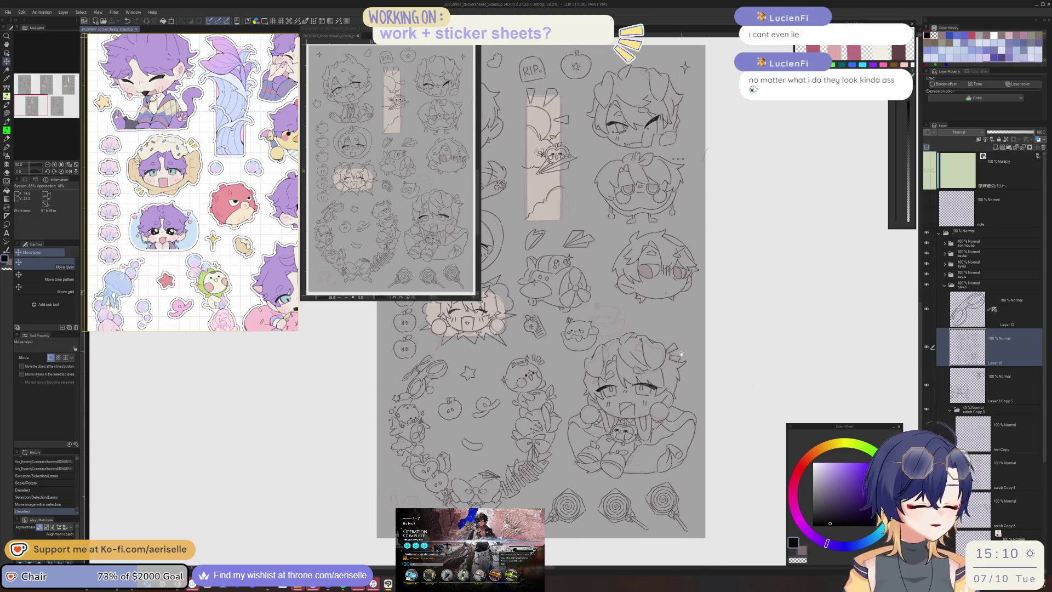
{"action": "scroll", "coordinate": [671, 367], "scroll_direction": "down", "scroll_amount": 1}
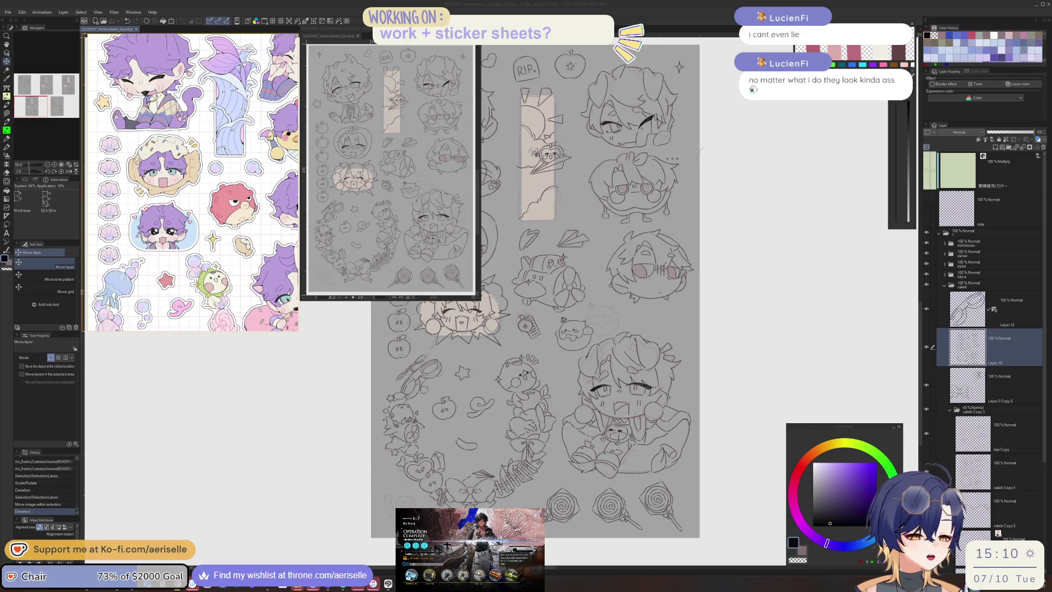
- Draw the first curved arc of a new head on the blank area beside the sheet
{"action": "left_click", "coordinate": [943, 345]}
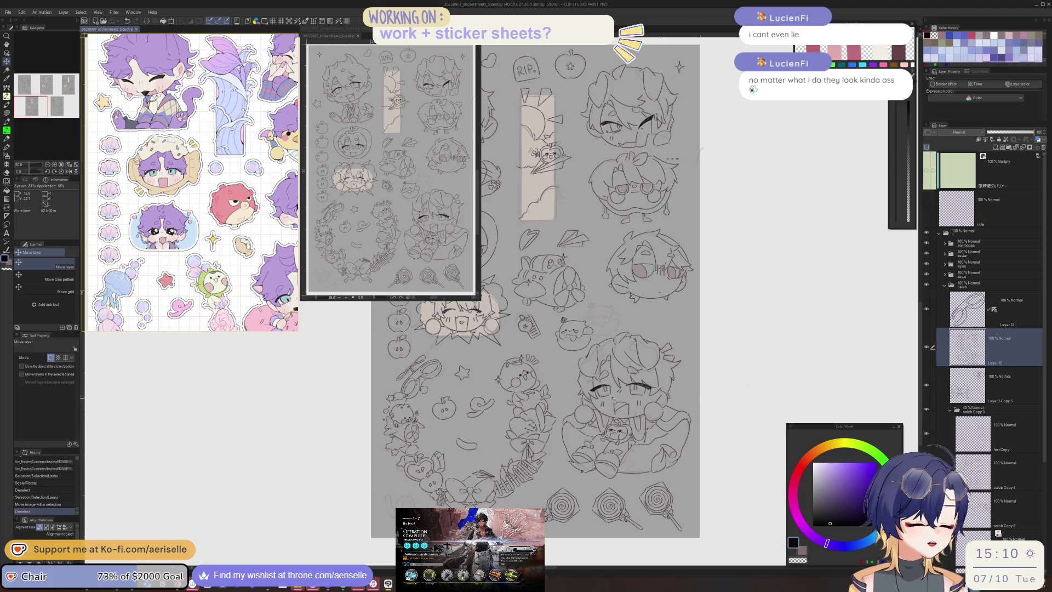
{"action": "scroll", "coordinate": [599, 391], "scroll_direction": "up", "scroll_amount": 1}
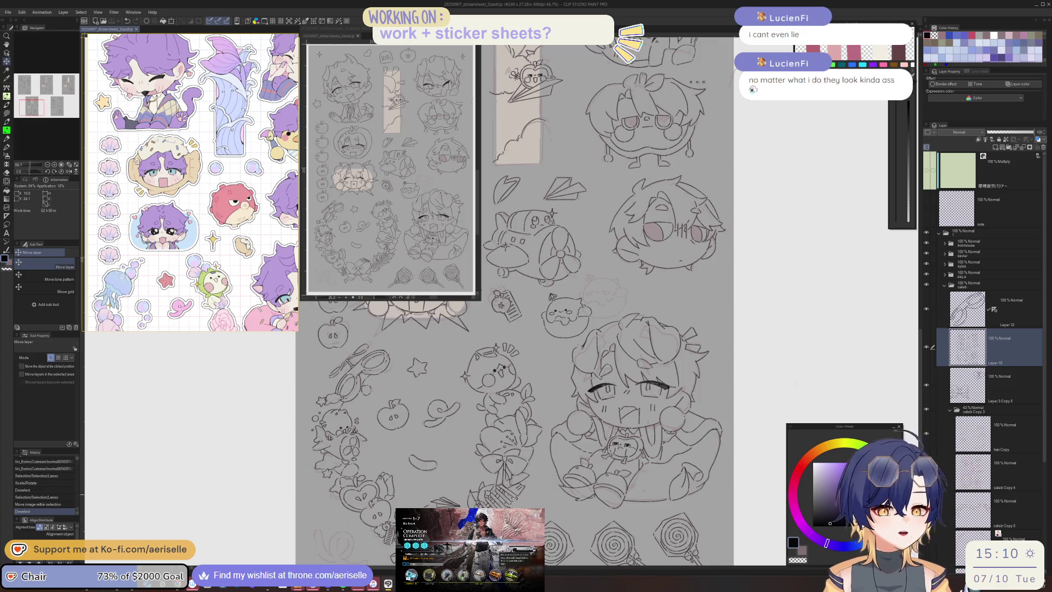
{"action": "scroll", "coordinate": [681, 495], "scroll_direction": "down", "scroll_amount": 1}
{"action": "key", "text": "p"}
{"action": "left_click_drag", "start_coordinate": [688, 365], "coordinate": [695, 420]}
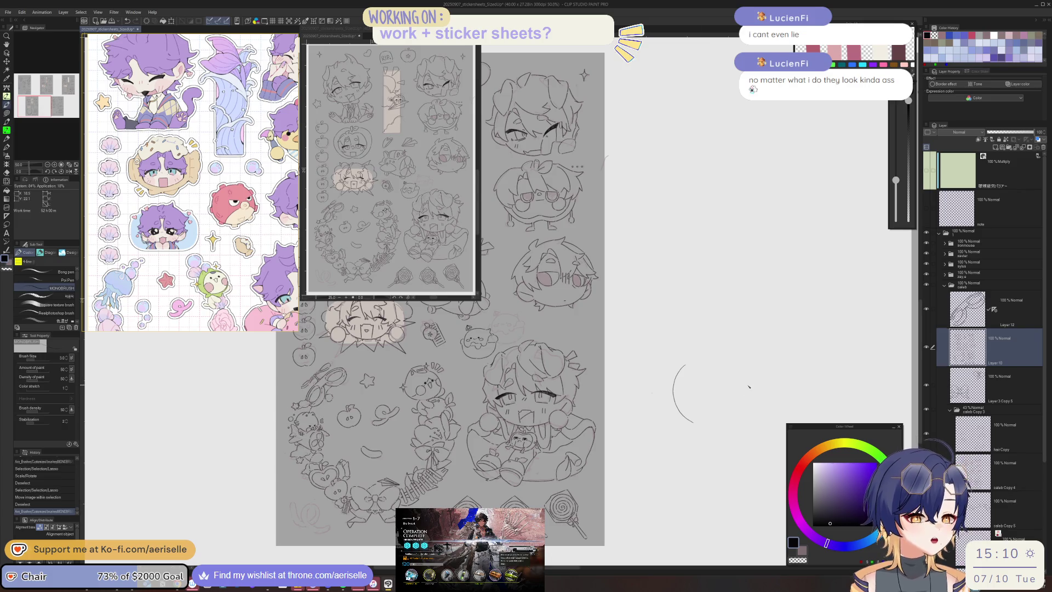
{"action": "scroll", "coordinate": [750, 386], "scroll_direction": "up", "scroll_amount": 1}
{"action": "key", "text": "ctrl+z"}
{"action": "left_click_drag", "start_coordinate": [654, 388], "coordinate": [670, 428]}
{"action": "scroll", "coordinate": [702, 390], "scroll_direction": "up", "scroll_amount": 1}
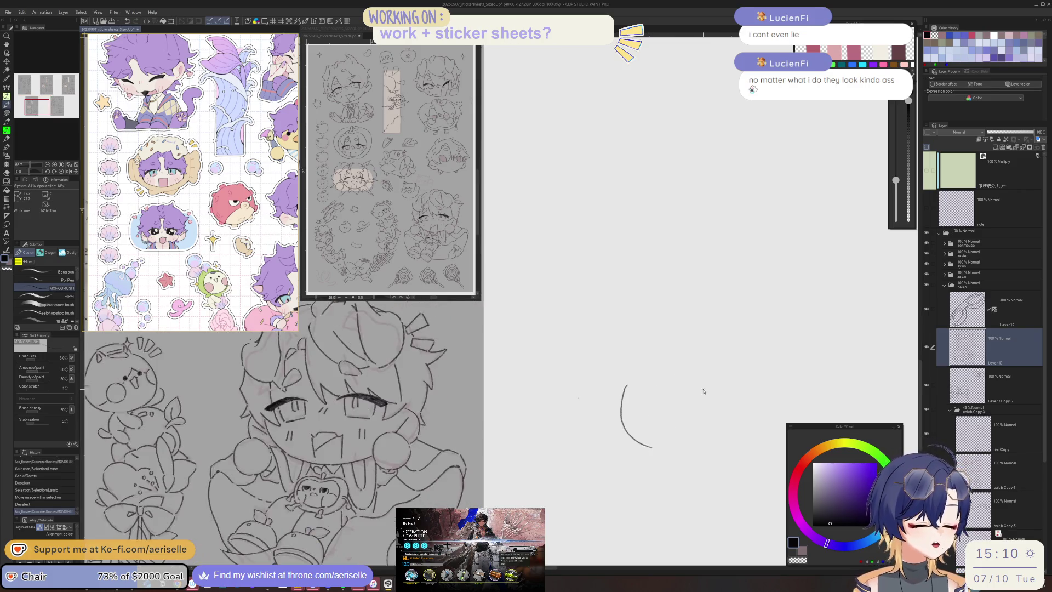
- Sketch the chibi's eye curves, face sides, mouth, tongue and body, erasing the ω mouth
{"action": "mouse_move", "coordinate": [696, 392]}
{"action": "left_mouse_down"}
{"action": "mouse_move", "coordinate": [737, 405]}
{"action": "mouse_move", "coordinate": [702, 430]}
{"action": "left_mouse_up"}
{"action": "mouse_move", "coordinate": [655, 394]}
{"action": "left_mouse_down"}
{"action": "mouse_move", "coordinate": [634, 422]}
{"action": "mouse_move", "coordinate": [661, 418]}
{"action": "mouse_move", "coordinate": [636, 442]}
{"action": "left_mouse_up"}
{"action": "left_click_drag", "start_coordinate": [758, 407], "coordinate": [767, 424]}
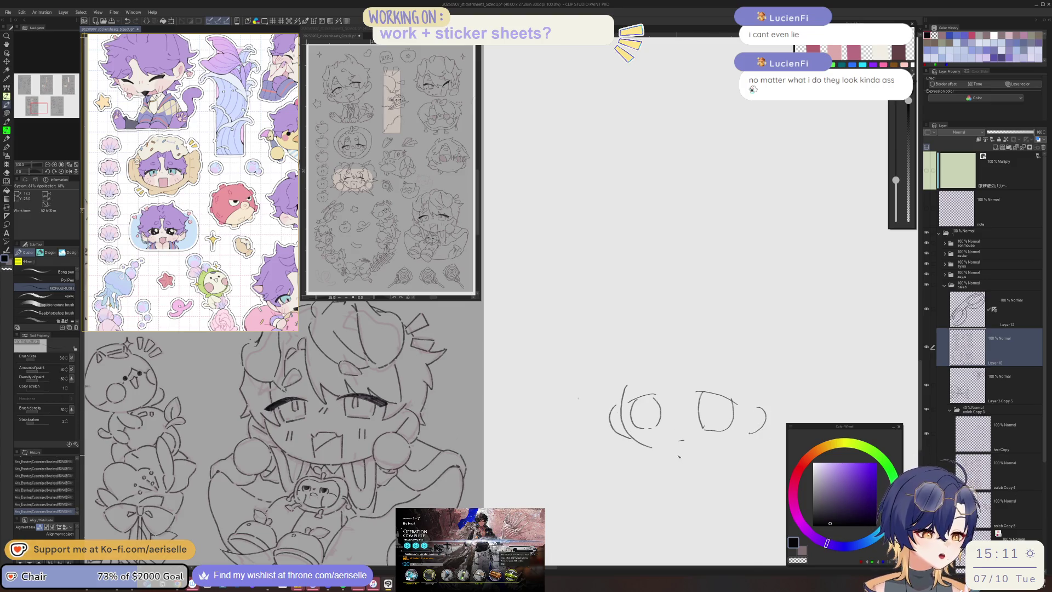
{"action": "mouse_move", "coordinate": [677, 459]}
{"action": "left_mouse_down"}
{"action": "mouse_move", "coordinate": [677, 482]}
{"action": "mouse_move", "coordinate": [697, 485]}
{"action": "left_mouse_up"}
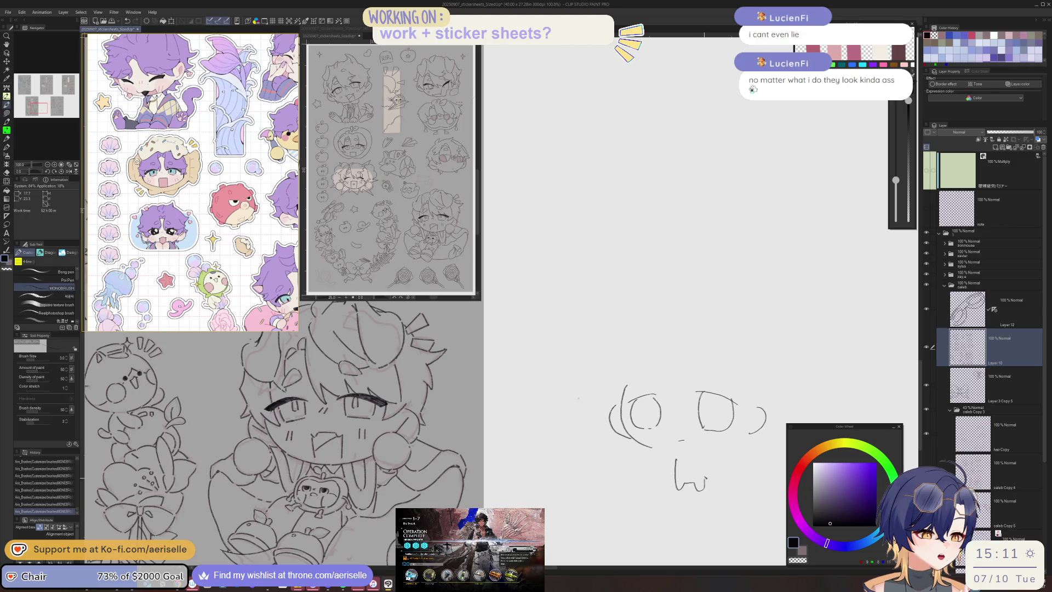
{"action": "key", "text": "ctrl+z"}
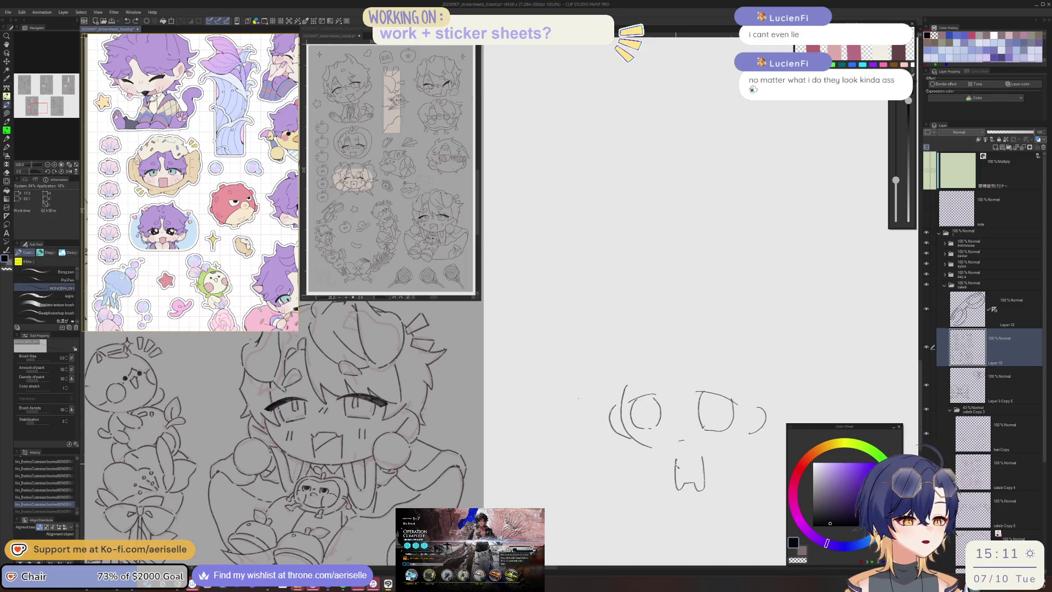
{"action": "key", "text": "e"}
{"action": "mouse_move", "coordinate": [705, 471]}
{"action": "left_mouse_down"}
{"action": "mouse_move", "coordinate": [683, 483]}
{"action": "mouse_move", "coordinate": [712, 482]}
{"action": "mouse_move", "coordinate": [683, 492]}
{"action": "mouse_move", "coordinate": [694, 509]}
{"action": "mouse_move", "coordinate": [714, 509]}
{"action": "left_mouse_up"}
{"action": "key", "text": "p"}
{"action": "key", "text": "ctrl+z"}
{"action": "key", "text": "ctrl+z"}
{"action": "key", "text": "ctrl+z"}
{"action": "mouse_move", "coordinate": [670, 459]}
{"action": "left_mouse_down"}
{"action": "mouse_move", "coordinate": [667, 473]}
{"action": "mouse_move", "coordinate": [715, 471]}
{"action": "left_mouse_up"}
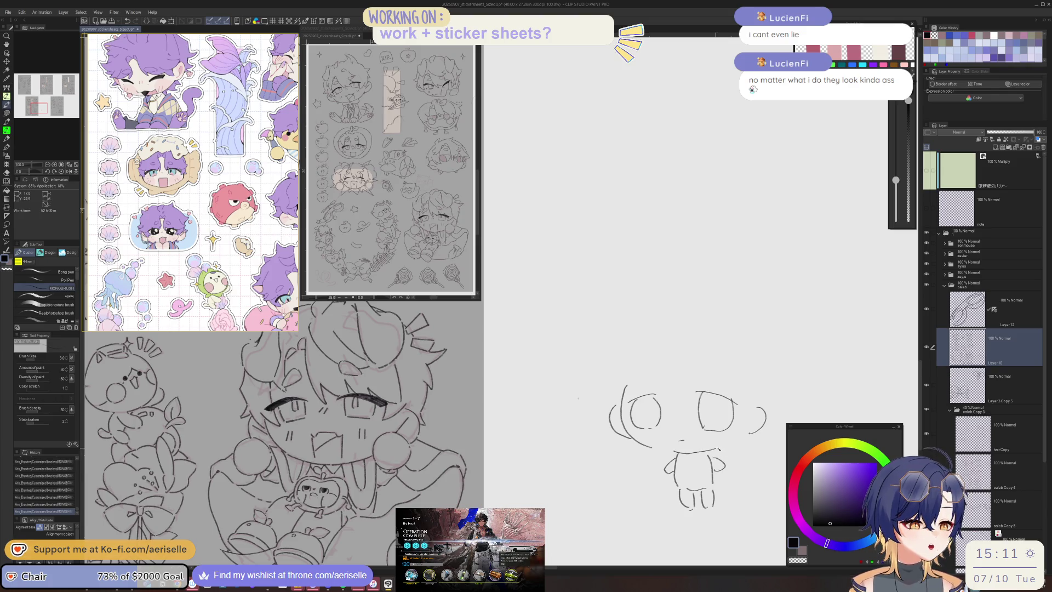
- Lasso and rescale the chibi's head, deselect, and add a few more strokes
{"action": "key", "text": "m"}
{"action": "mouse_move", "coordinate": [768, 395]}
{"action": "left_mouse_down"}
{"action": "mouse_move", "coordinate": [706, 453]}
{"action": "mouse_move", "coordinate": [769, 396]}
{"action": "mouse_move", "coordinate": [762, 426]}
{"action": "mouse_move", "coordinate": [779, 465]}
{"action": "left_mouse_up"}
{"action": "key", "text": "ctrl+t"}
{"action": "left_click", "coordinate": [674, 476]}
{"action": "key", "text": "ctrl+d"}
{"action": "key", "text": "p"}
{"action": "left_click_drag", "start_coordinate": [756, 432], "coordinate": [760, 436]}
- Add an arc over the practice chibi's head, a right-side line and two question marks
{"action": "scroll", "coordinate": [691, 450], "scroll_direction": "down", "scroll_amount": 5}
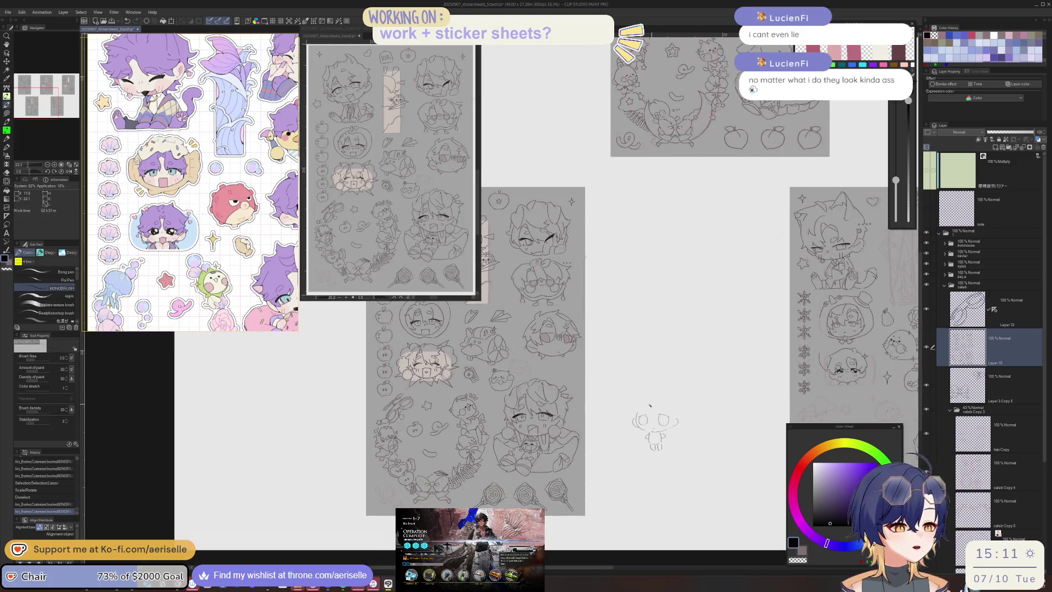
{"action": "scroll", "coordinate": [680, 483], "scroll_direction": "up", "scroll_amount": 5}
{"action": "mouse_move", "coordinate": [625, 446]}
{"action": "left_mouse_down"}
{"action": "mouse_move", "coordinate": [676, 381]}
{"action": "mouse_move", "coordinate": [718, 394]}
{"action": "left_mouse_up"}
{"action": "key", "text": "ctrl+z"}
{"action": "left_click_drag", "start_coordinate": [650, 393], "coordinate": [676, 385]}
{"action": "left_click_drag", "start_coordinate": [741, 426], "coordinate": [743, 445]}
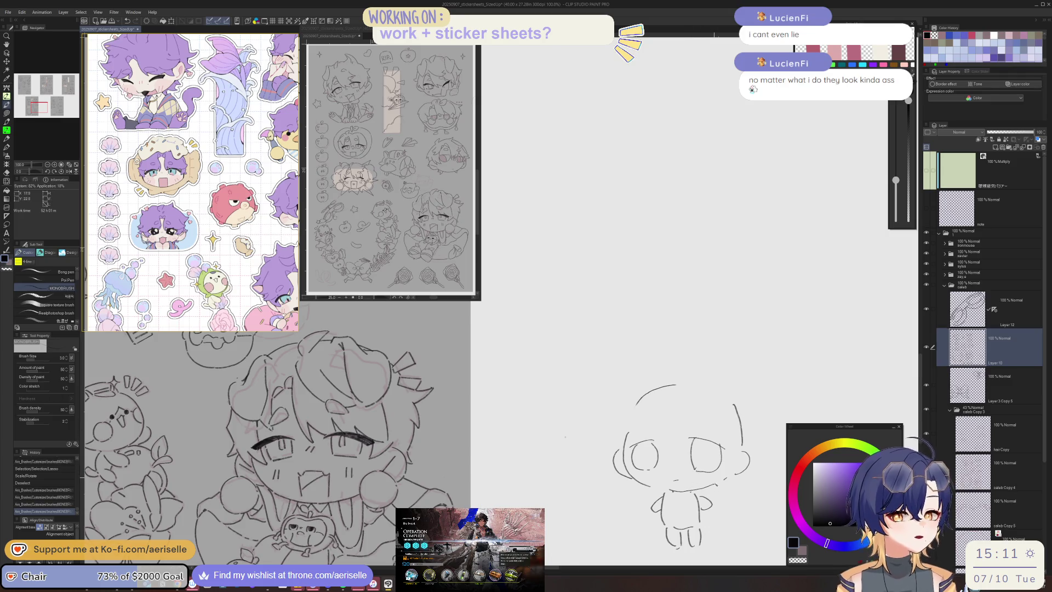
{"action": "key", "text": "ctrl+minus"}
{"action": "mouse_move", "coordinate": [692, 385]}
{"action": "left_mouse_down"}
{"action": "mouse_move", "coordinate": [705, 392]}
{"action": "mouse_move", "coordinate": [630, 458]}
{"action": "left_mouse_up"}
{"action": "left_click", "coordinate": [705, 396]}
- Erase the practice sketch with an enlarged eraser and add a short stroke on the lower chibi
{"action": "key", "text": "e"}
{"action": "key", "text": "ctrl+minus"}
{"action": "key", "text": "ctrl+minus"}
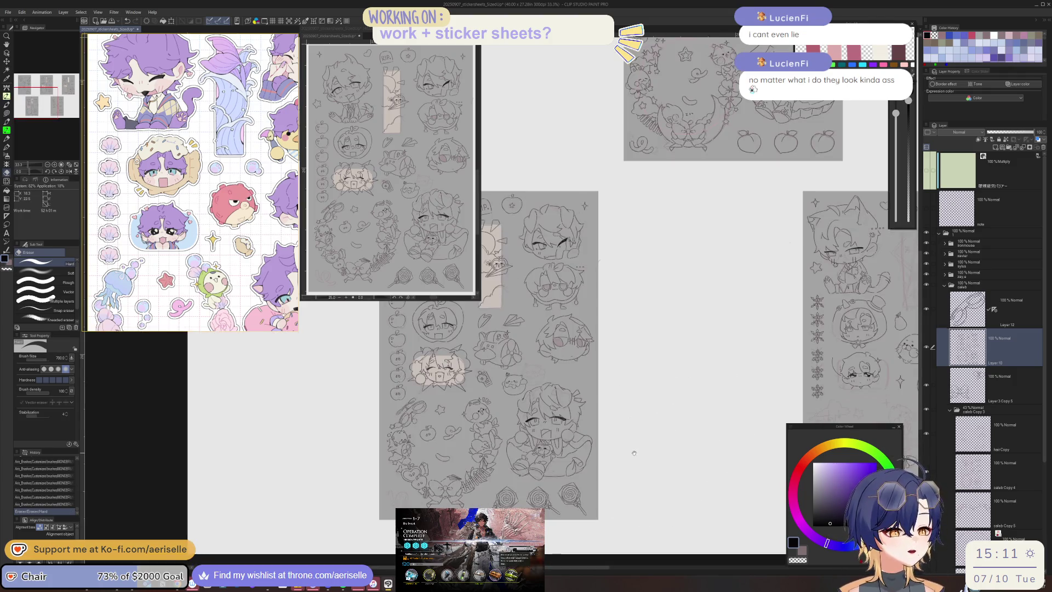
{"action": "left_click_drag", "start_coordinate": [690, 422], "coordinate": [762, 419]}
{"action": "scroll", "coordinate": [608, 387], "scroll_direction": "up", "scroll_amount": 4}
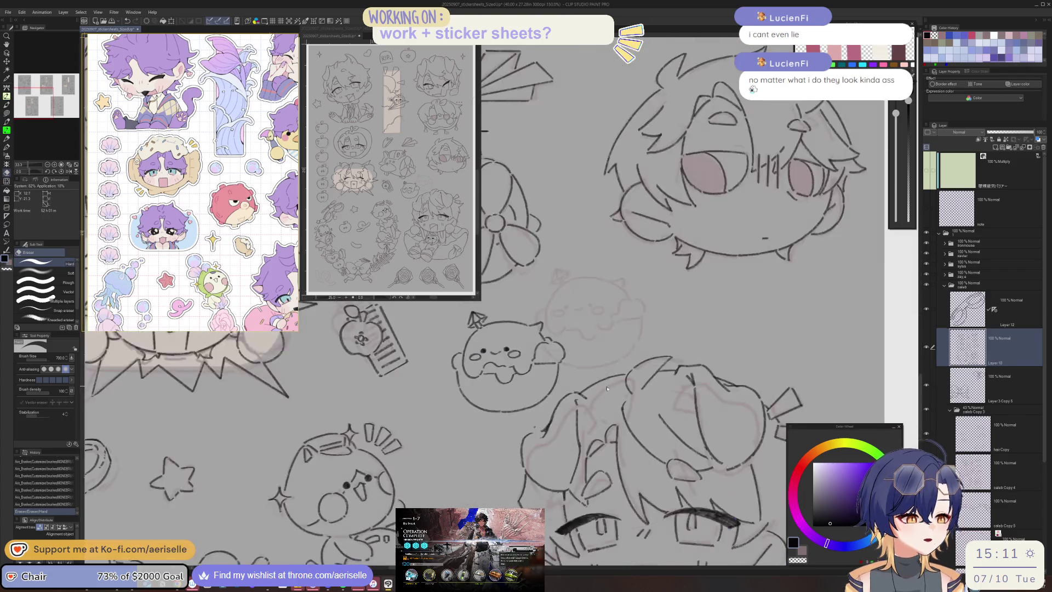
{"action": "key", "text": "p"}
{"action": "left_click_drag", "start_coordinate": [597, 401], "coordinate": [603, 417]}
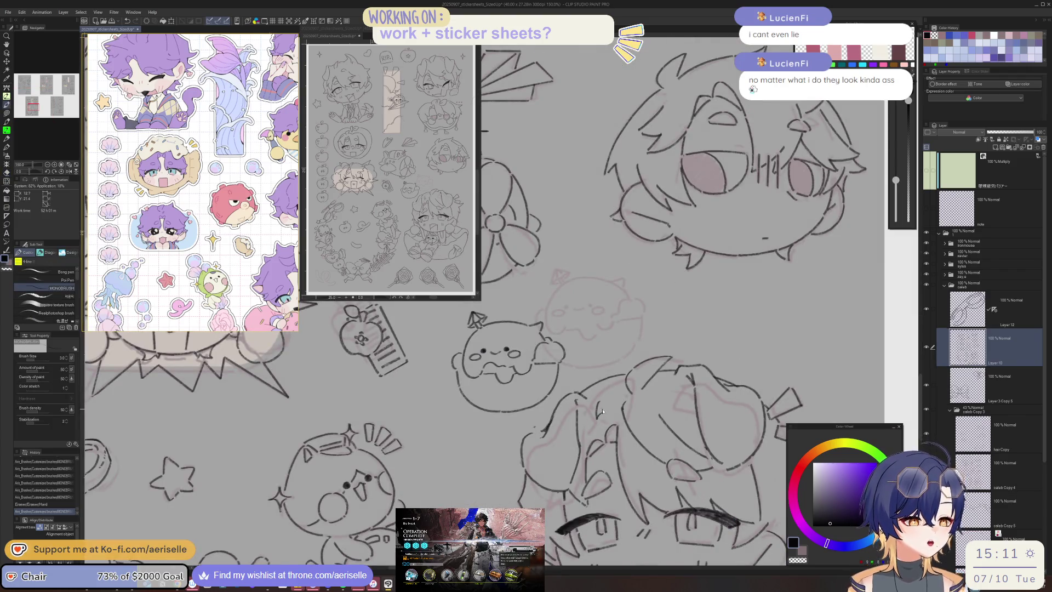
{"action": "scroll", "coordinate": [603, 411], "scroll_direction": "down", "scroll_amount": 4}
{"action": "mouse_move", "coordinate": [716, 444]}
{"action": "left_mouse_down"}
{"action": "mouse_move", "coordinate": [738, 493]}
{"action": "mouse_move", "coordinate": [732, 484]}
{"action": "left_mouse_up"}
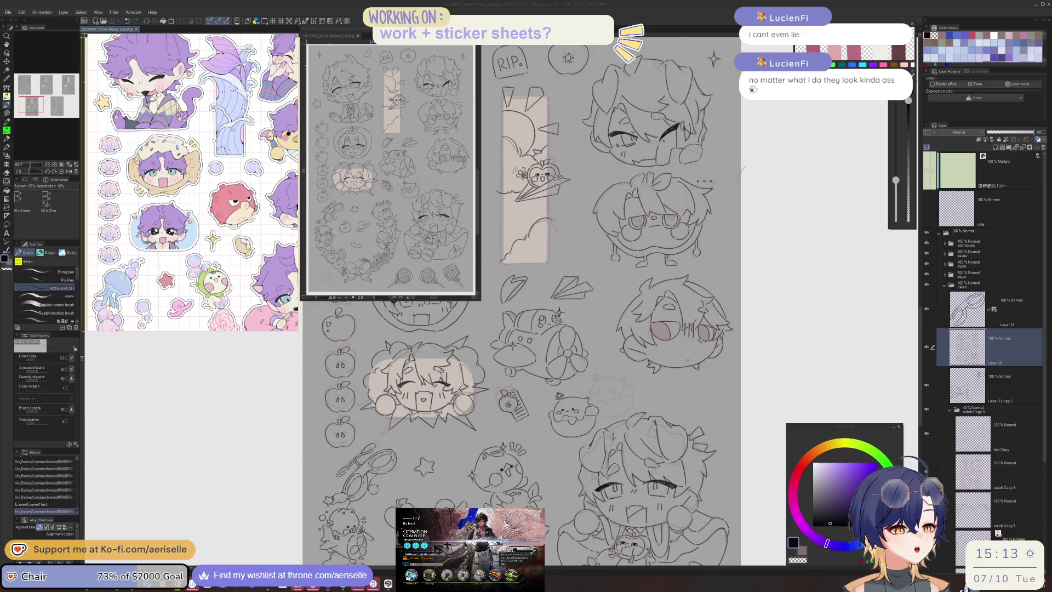
- Ink the tan bookmark's left and right edge lines and clean up its bottom corner
{"action": "left_click", "coordinate": [637, 397]}
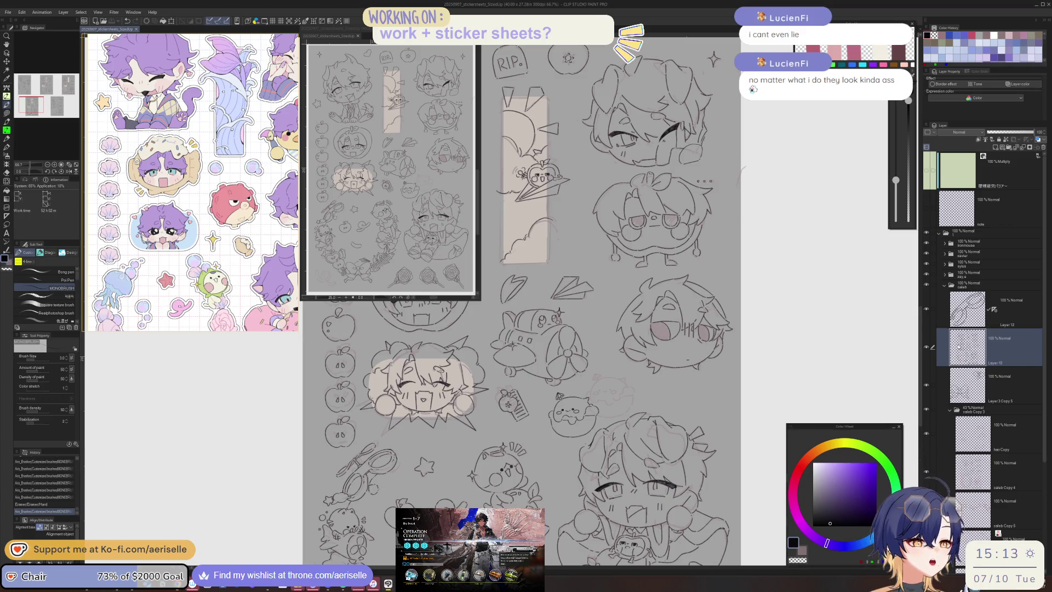
{"action": "scroll", "coordinate": [638, 396], "scroll_direction": "up", "scroll_amount": 2}
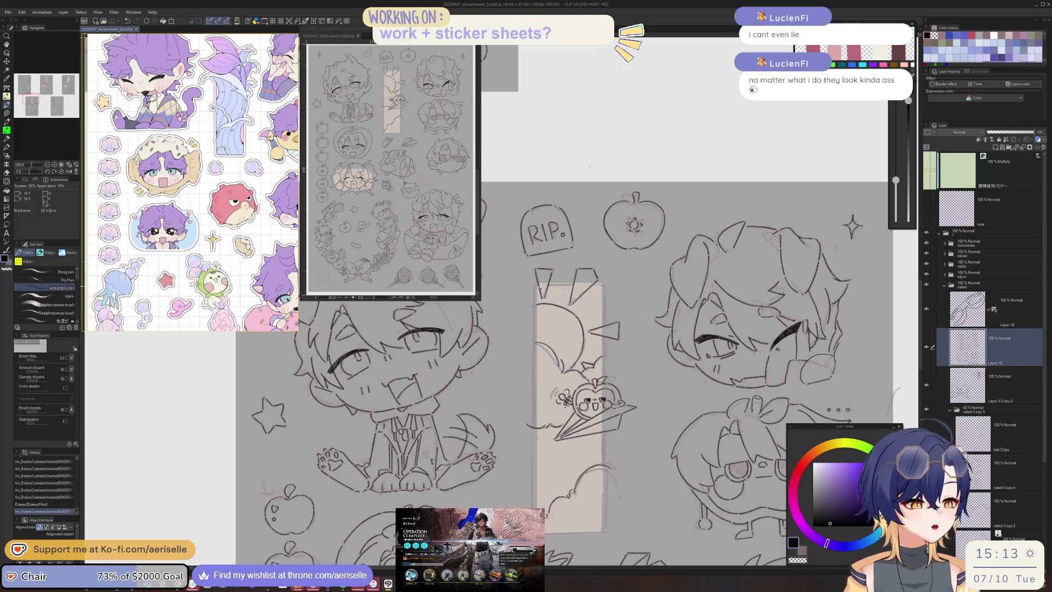
{"action": "mouse_move", "coordinate": [536, 344]}
{"action": "left_mouse_down"}
{"action": "mouse_move", "coordinate": [537, 508]}
{"action": "mouse_move", "coordinate": [537, 289]}
{"action": "left_mouse_up"}
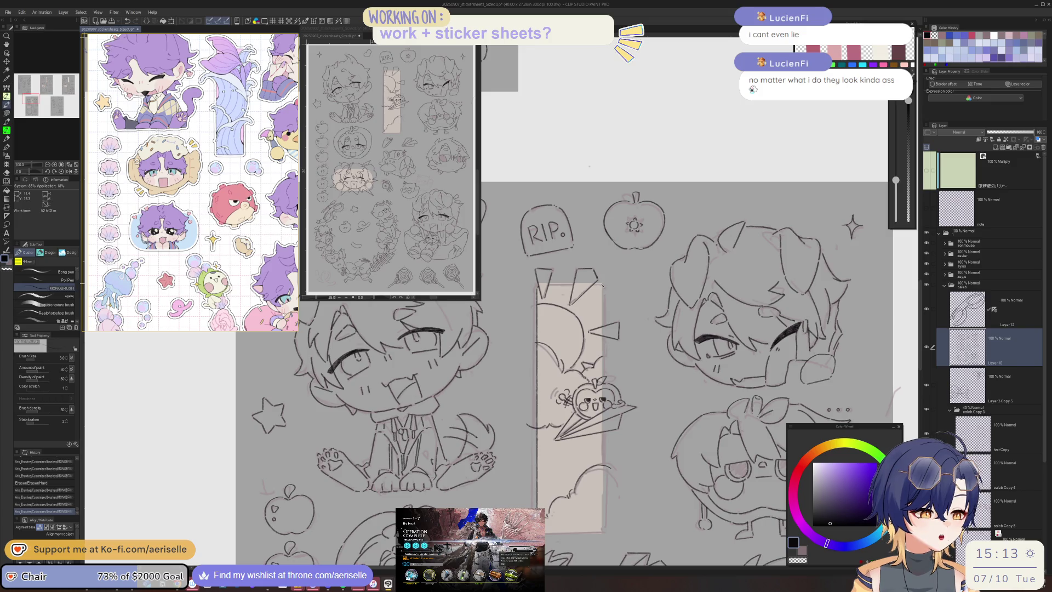
{"action": "left_click_drag", "start_coordinate": [603, 314], "coordinate": [604, 328]}
{"action": "left_click_drag", "start_coordinate": [603, 288], "coordinate": [604, 330]}
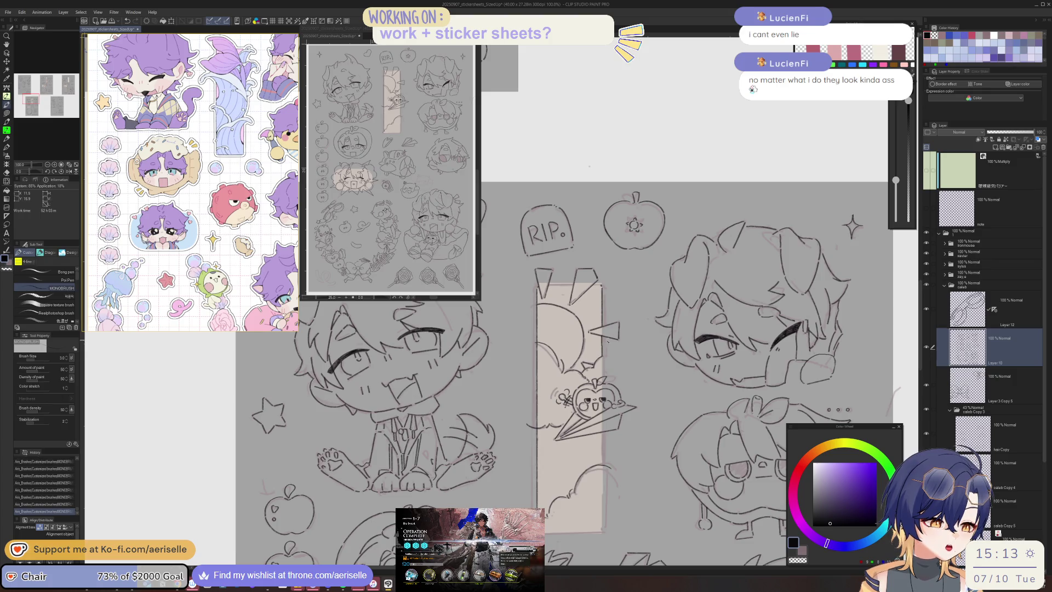
{"action": "key", "text": "ctrl+z"}
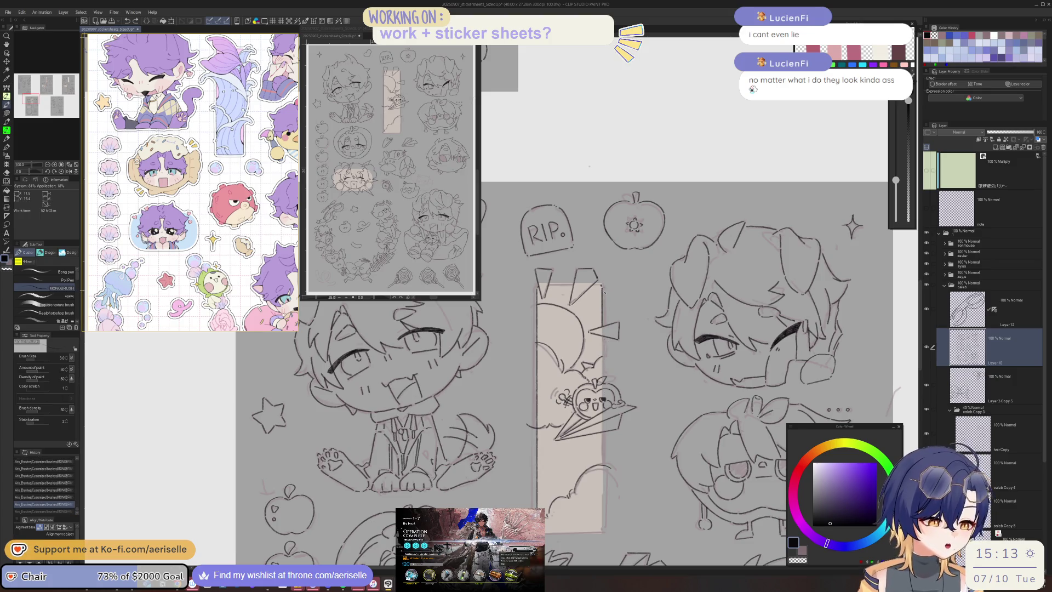
{"action": "left_click_drag", "start_coordinate": [603, 335], "coordinate": [605, 379]}
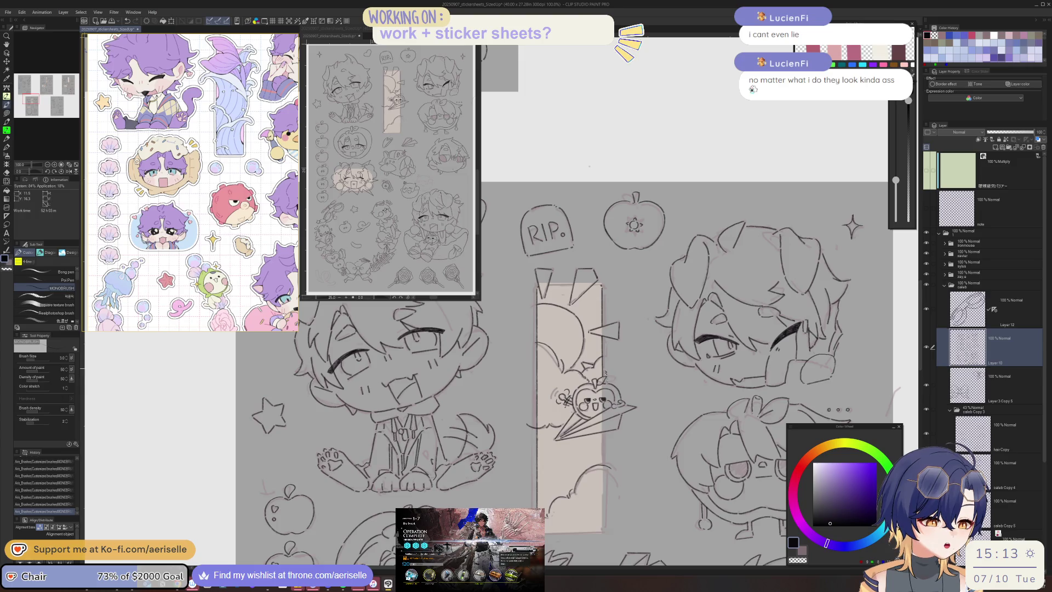
{"action": "left_click_drag", "start_coordinate": [603, 433], "coordinate": [604, 455]}
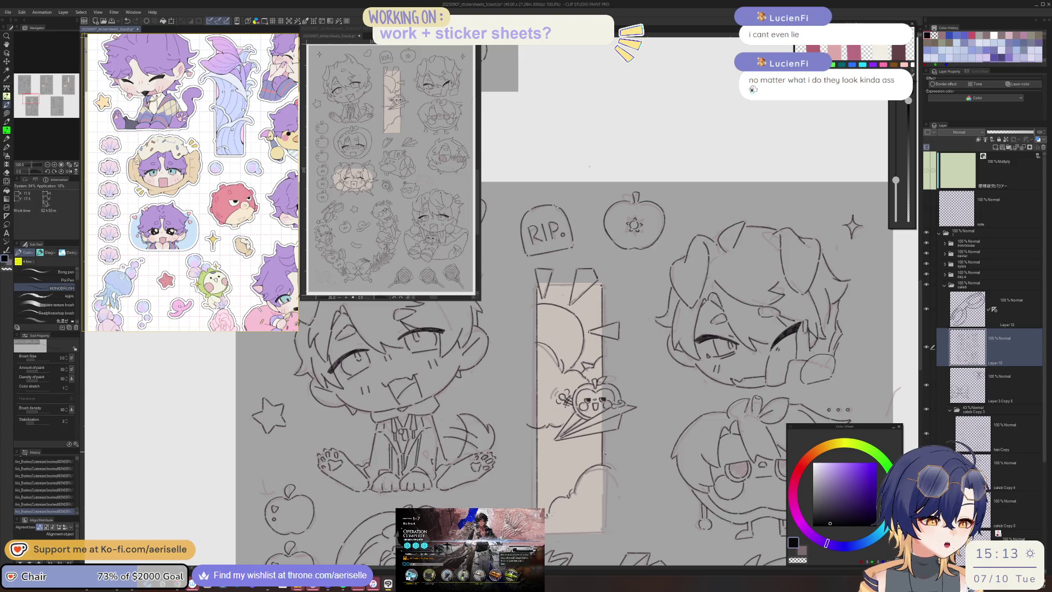
{"action": "key", "text": "e"}
{"action": "mouse_move", "coordinate": [608, 470]}
{"action": "left_mouse_down"}
{"action": "mouse_move", "coordinate": [600, 403]}
{"action": "mouse_move", "coordinate": [593, 462]}
{"action": "left_mouse_up"}
{"action": "key", "text": "p"}
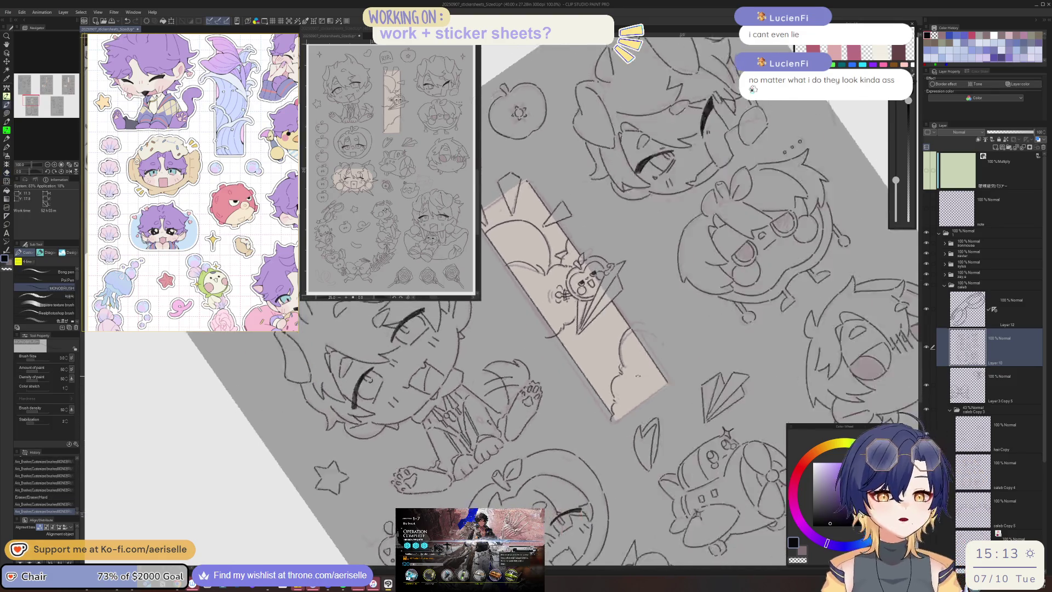
{"action": "left_click_drag", "start_coordinate": [665, 363], "coordinate": [542, 460]}
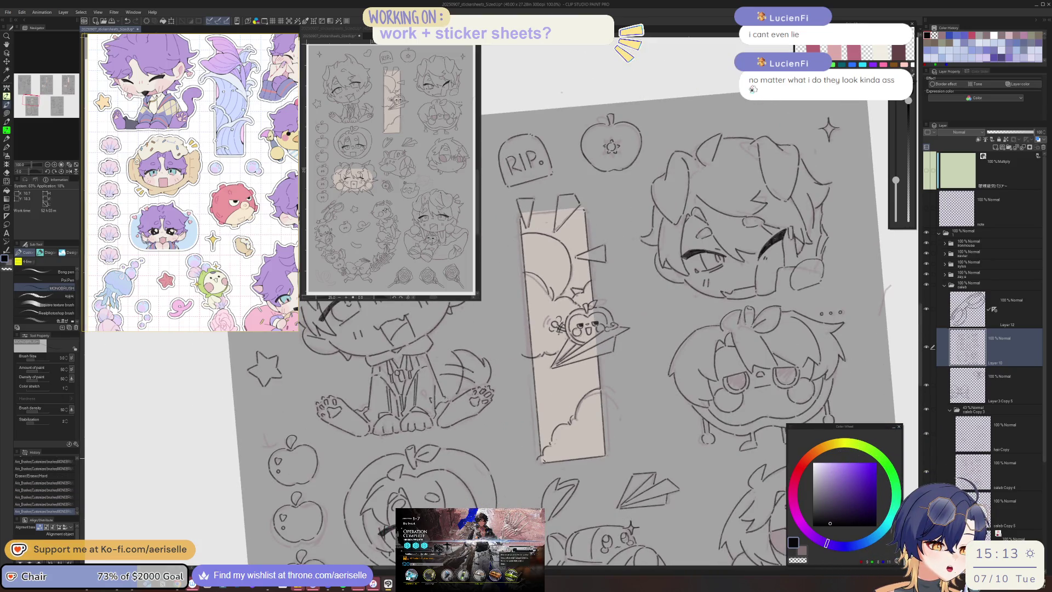
- Add a short line beside the bookmark's triangle, erase a stray bit, and add small touch-up marks
{"action": "left_click_drag", "start_coordinate": [603, 274], "coordinate": [636, 400]}
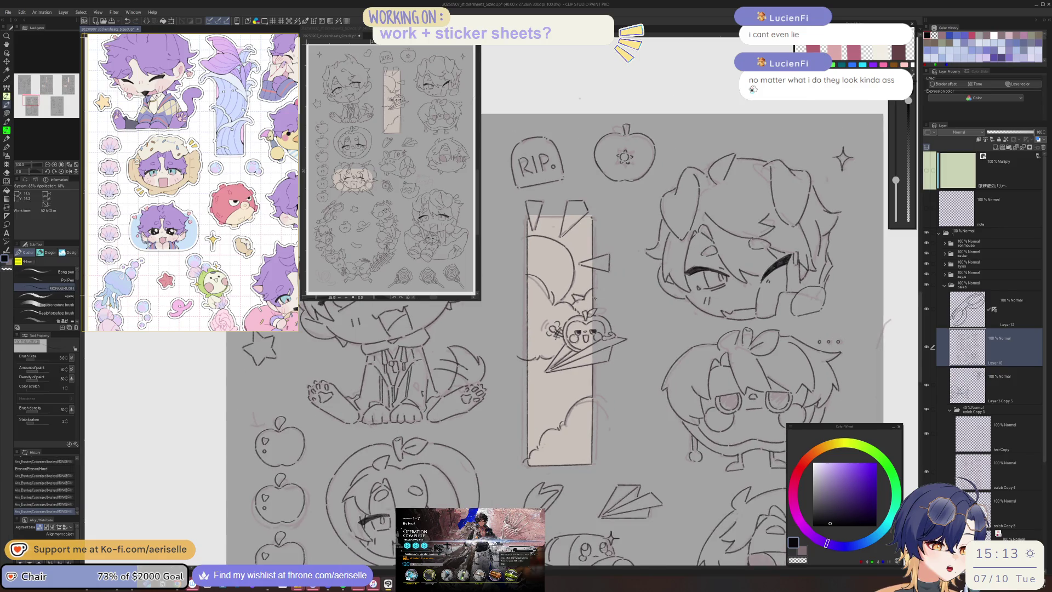
{"action": "left_click_drag", "start_coordinate": [601, 221], "coordinate": [743, 235]}
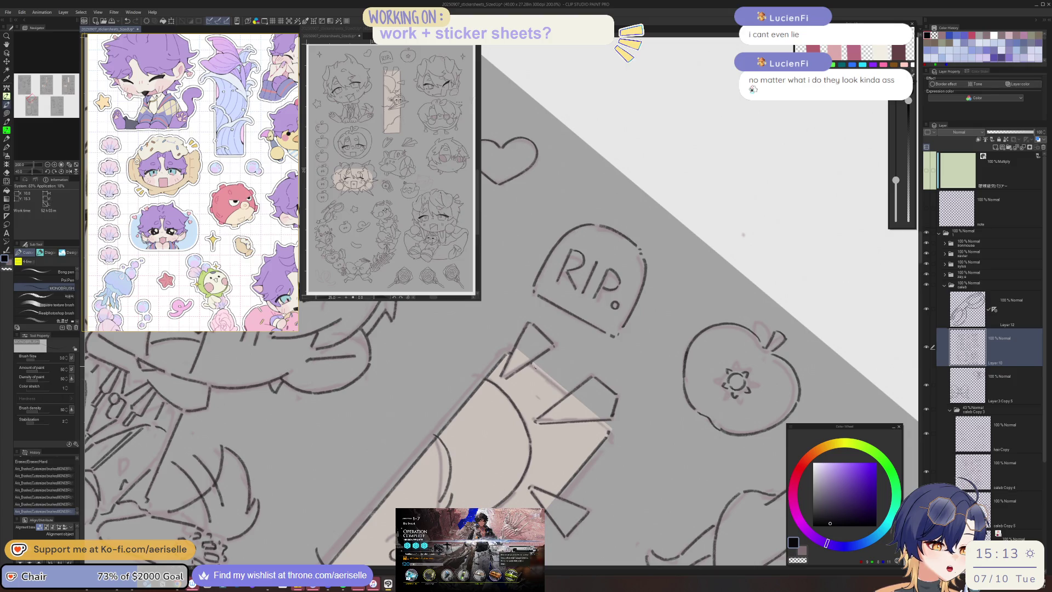
{"action": "left_click_drag", "start_coordinate": [535, 368], "coordinate": [570, 394]}
{"action": "left_click_drag", "start_coordinate": [610, 434], "coordinate": [608, 415]}
{"action": "key", "text": "ctrl+shift+r"}
{"action": "left_click", "coordinate": [670, 330]}
{"action": "left_click", "coordinate": [670, 330]}
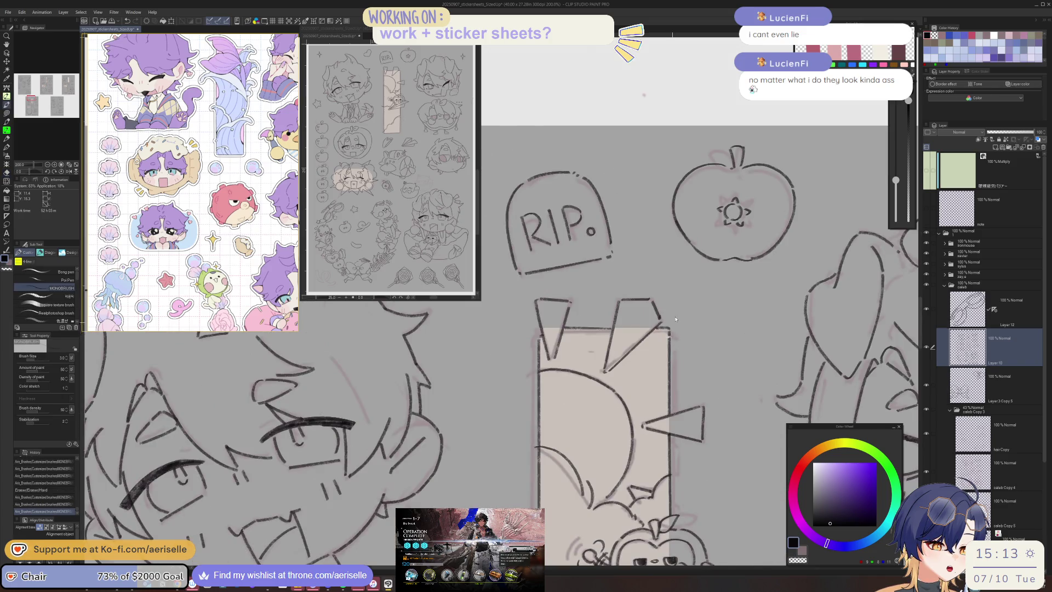
{"action": "key", "text": "ctrl+minus"}
{"action": "key", "text": "ctrl+minus"}
{"action": "key", "text": "ctrl+minus"}
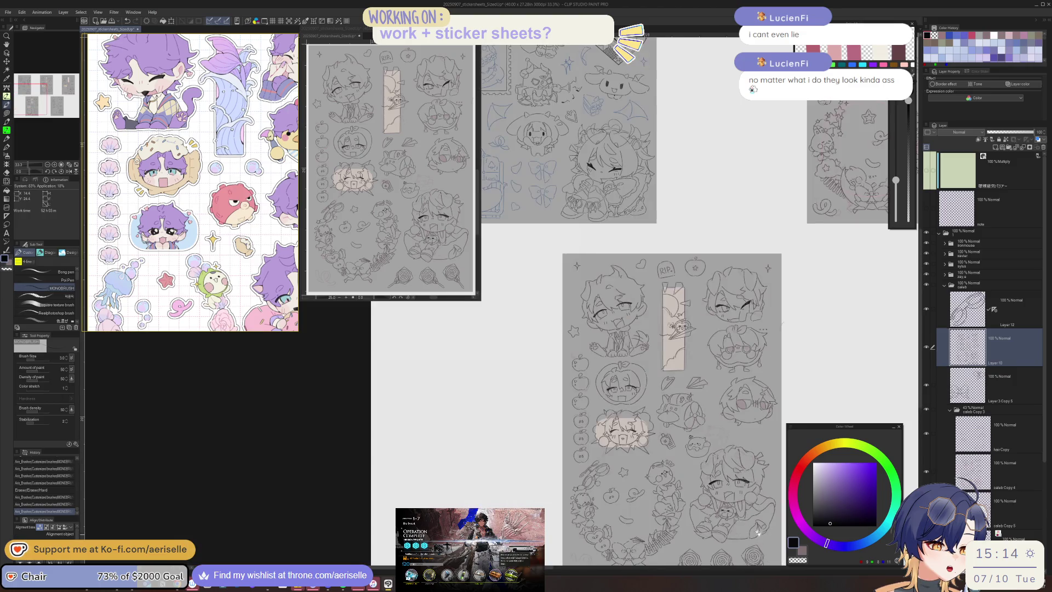
- Ink the curl's curved line and close the bottom of its teardrop loop
{"action": "left_click_drag", "start_coordinate": [722, 510], "coordinate": [712, 502]}
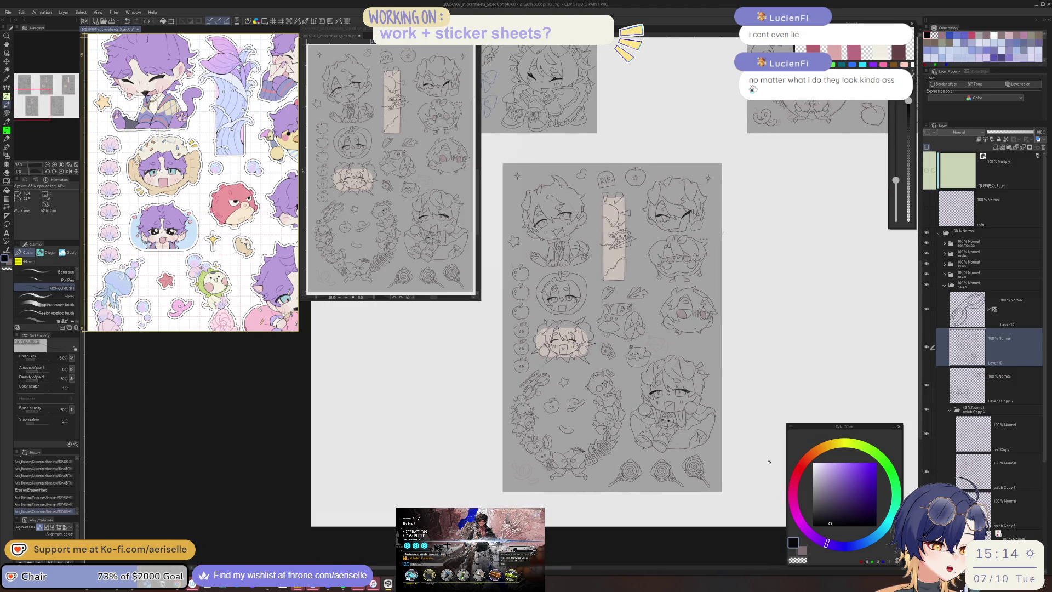
{"action": "scroll", "coordinate": [523, 465], "scroll_direction": "up", "scroll_amount": 5}
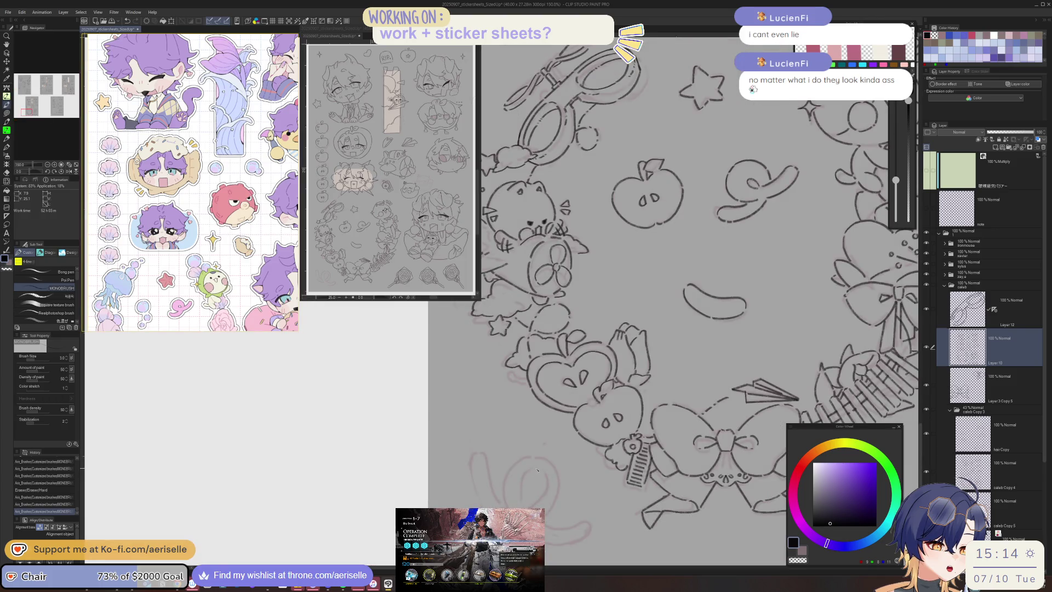
{"action": "left_click_drag", "start_coordinate": [532, 470], "coordinate": [523, 492]}
{"action": "key", "text": "minus"}
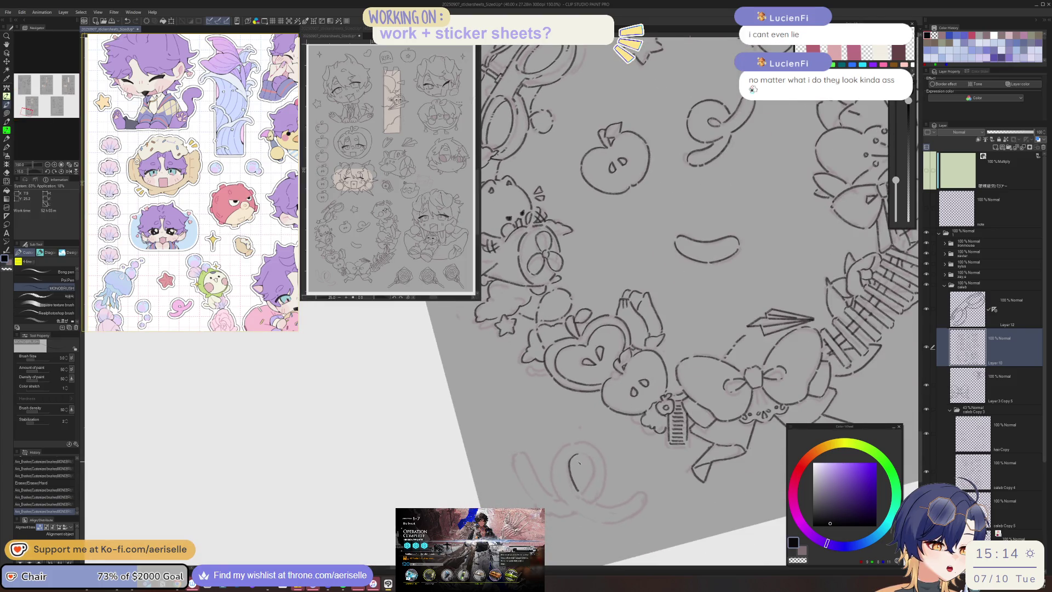
{"action": "scroll", "coordinate": [580, 463], "scroll_direction": "up", "scroll_amount": 4}
{"action": "key", "text": "ctrl+z"}
{"action": "mouse_move", "coordinate": [574, 455]}
{"action": "left_mouse_down"}
{"action": "mouse_move", "coordinate": [559, 531]}
{"action": "mouse_move", "coordinate": [574, 550]}
{"action": "left_mouse_up"}
{"action": "mouse_move", "coordinate": [524, 427]}
{"action": "left_mouse_down"}
{"action": "mouse_move", "coordinate": [523, 379]}
{"action": "mouse_move", "coordinate": [509, 499]}
{"action": "left_mouse_up"}
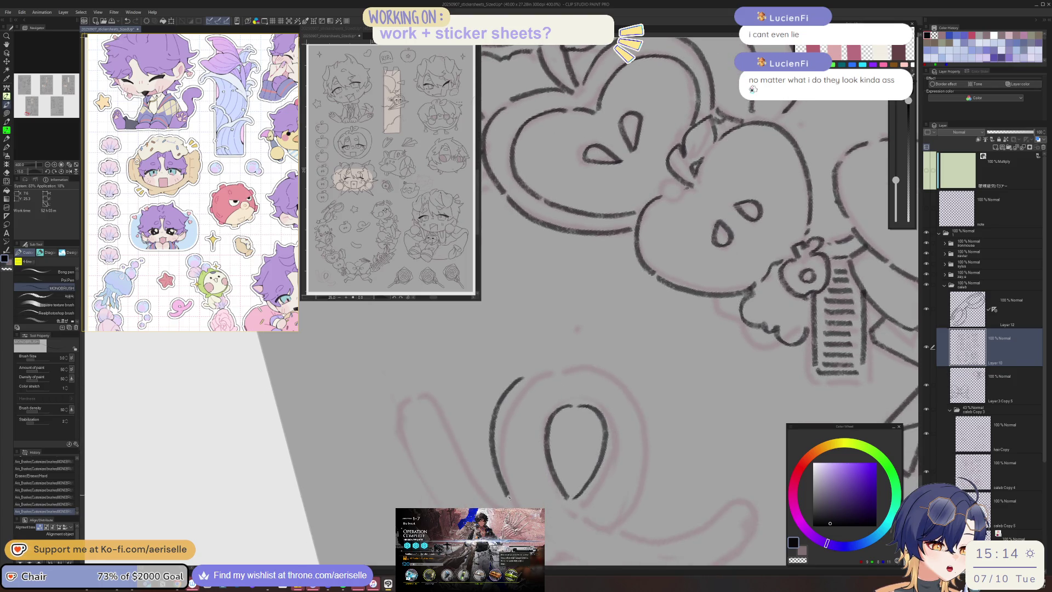
- Ink the curl's long outer curve and continue it into a closed loop
{"action": "key", "text": "minus"}
{"action": "key", "text": "minus"}
{"action": "key", "text": "minus"}
{"action": "left_click_drag", "start_coordinate": [429, 372], "coordinate": [490, 507]}
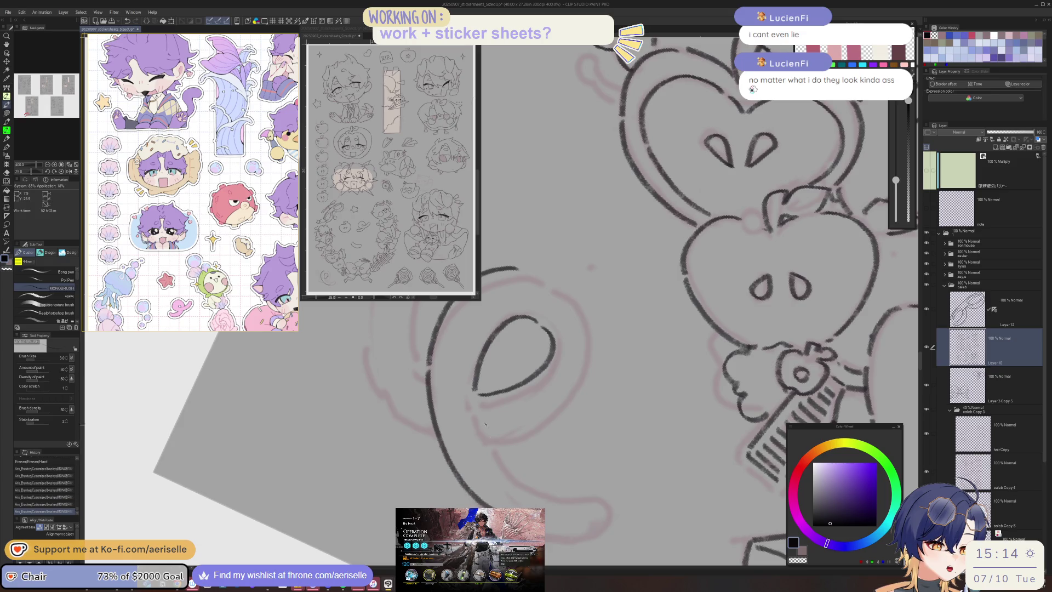
{"action": "left_click_drag", "start_coordinate": [488, 441], "coordinate": [500, 457]}
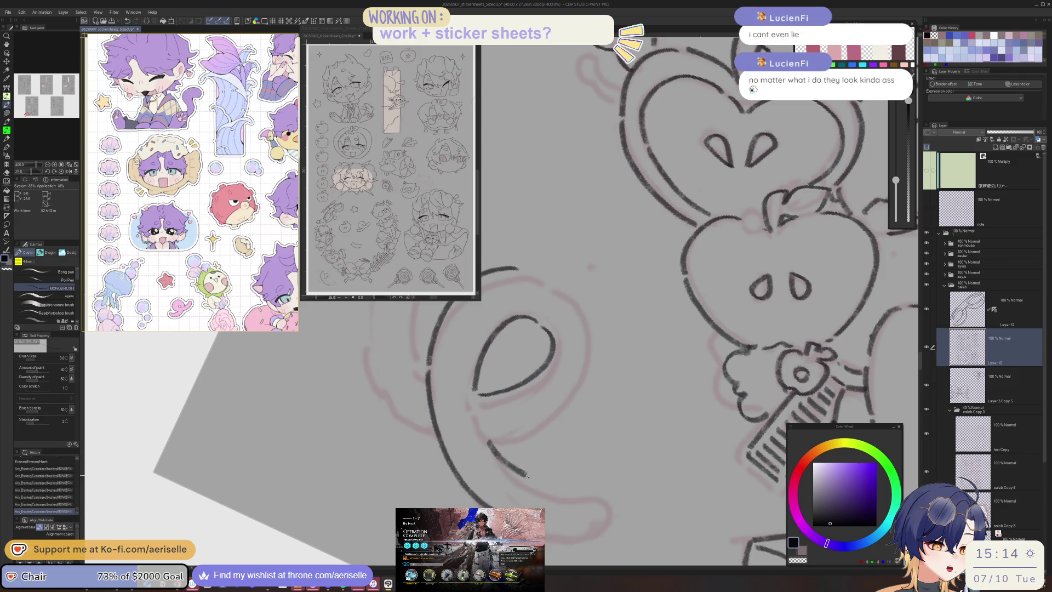
{"action": "mouse_move", "coordinate": [527, 506]}
{"action": "left_mouse_down"}
{"action": "mouse_move", "coordinate": [455, 375]}
{"action": "mouse_move", "coordinate": [480, 507]}
{"action": "left_mouse_up"}
{"action": "mouse_move", "coordinate": [491, 316]}
{"action": "left_mouse_down"}
{"action": "mouse_move", "coordinate": [551, 310]}
{"action": "mouse_move", "coordinate": [449, 444]}
{"action": "mouse_move", "coordinate": [438, 477]}
{"action": "mouse_move", "coordinate": [459, 339]}
{"action": "left_mouse_up"}
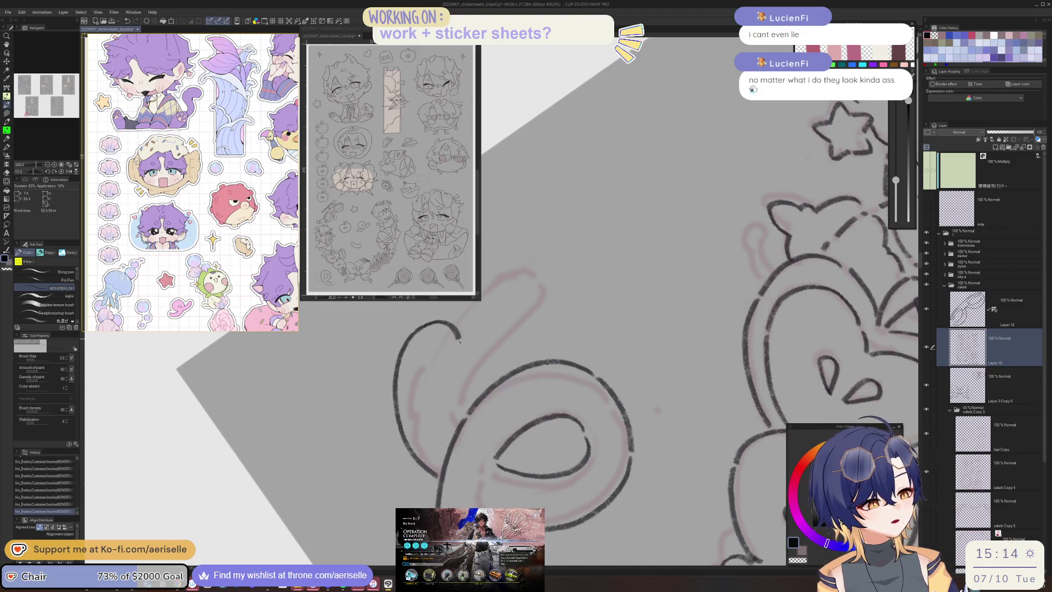
{"action": "left_click_drag", "start_coordinate": [460, 340], "coordinate": [444, 420]}
{"action": "scroll", "coordinate": [444, 417], "scroll_direction": "down", "scroll_amount": 3}
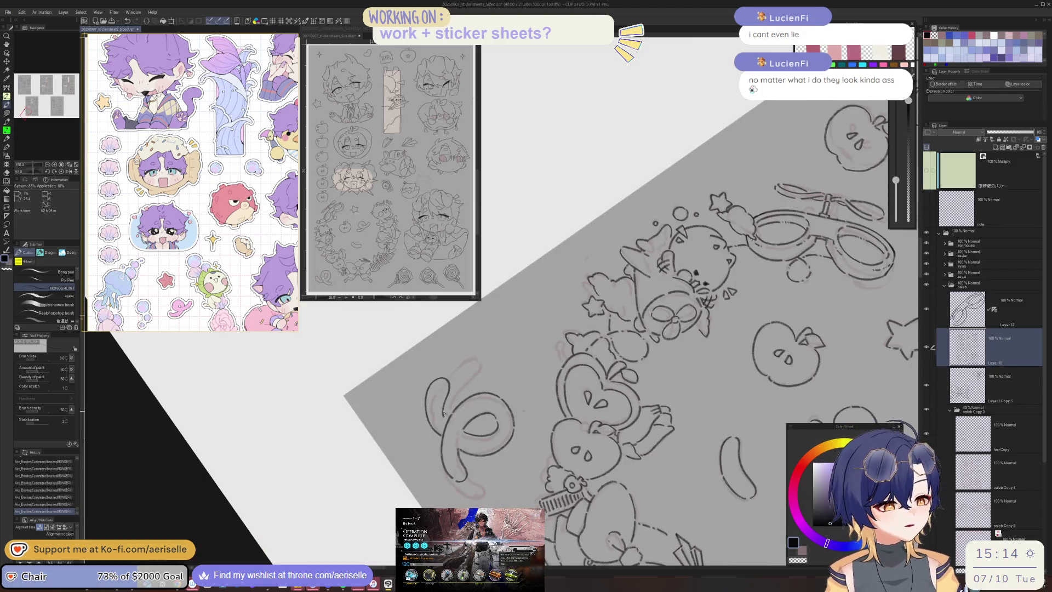
- Touch up the start of the curl's lower curve with pen and eraser
{"action": "key", "text": "ctrl+0"}
{"action": "left_click_drag", "start_coordinate": [817, 384], "coordinate": [528, 436]}
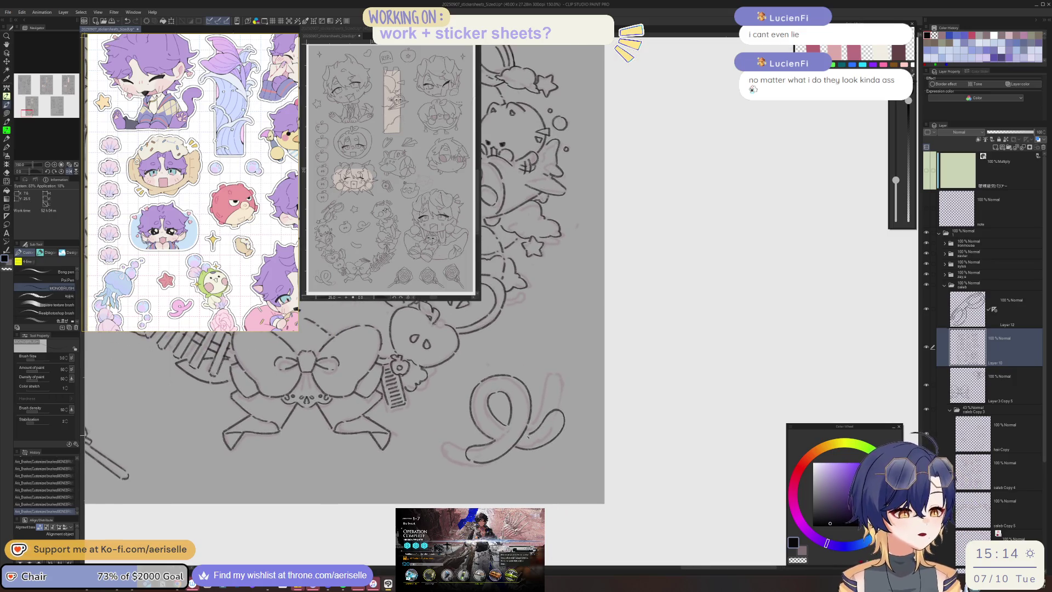
{"action": "scroll", "coordinate": [528, 437], "scroll_direction": "up", "scroll_amount": 5}
{"action": "key", "text": "e"}
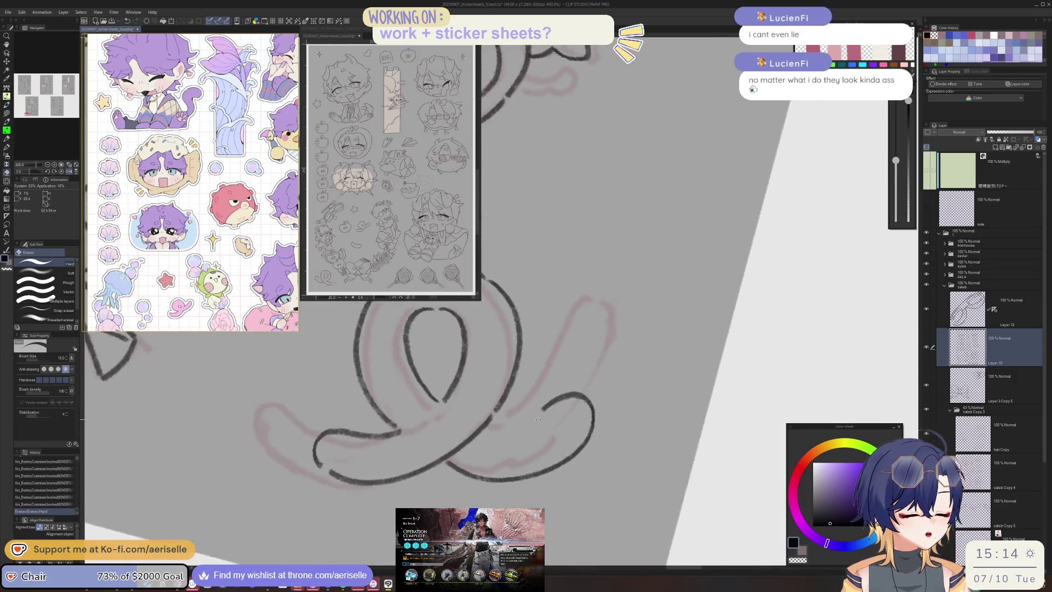
{"action": "key", "text": "b"}
{"action": "left_click_drag", "start_coordinate": [408, 392], "coordinate": [492, 433]}
{"action": "key", "text": "e"}
{"action": "key", "text": "b"}
- Erase the faint stray sketch lines around the curl with the Hard eraser
{"action": "key", "text": "ctrl+alt+0"}
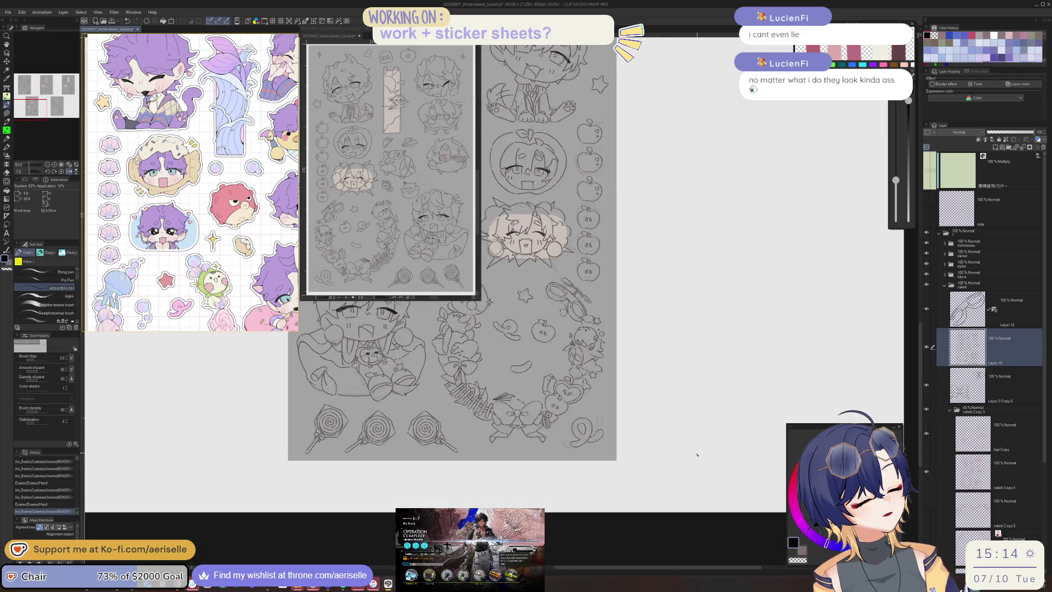
{"action": "scroll", "coordinate": [593, 431], "scroll_direction": "up", "scroll_amount": 3}
{"action": "key", "text": "e"}
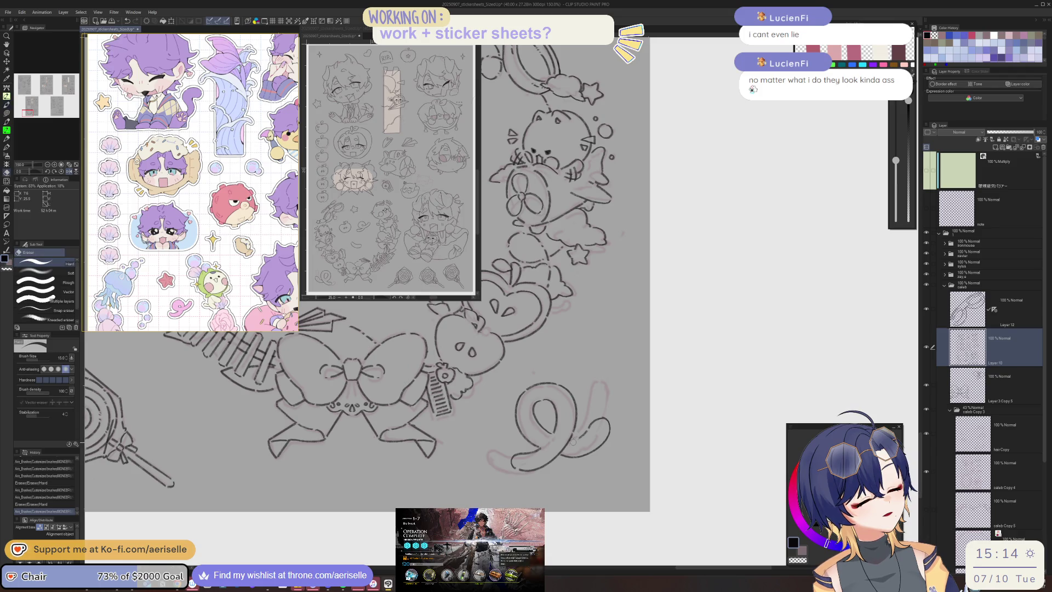
{"action": "mouse_move", "coordinate": [608, 411]}
{"action": "left_mouse_down"}
{"action": "mouse_move", "coordinate": [570, 455]}
{"action": "mouse_move", "coordinate": [630, 455]}
{"action": "left_mouse_up"}
{"action": "key", "text": "m"}
{"action": "scroll", "coordinate": [548, 446], "scroll_direction": "up", "scroll_amount": 1}
- Duplicate the curl's lower tail, flip it horizontally, rotate it, and merge it down
{"action": "left_click_drag", "start_coordinate": [543, 443], "coordinate": [579, 455]}
{"action": "key", "text": "ctrl+c"}
{"action": "key", "text": "ctrl+v"}
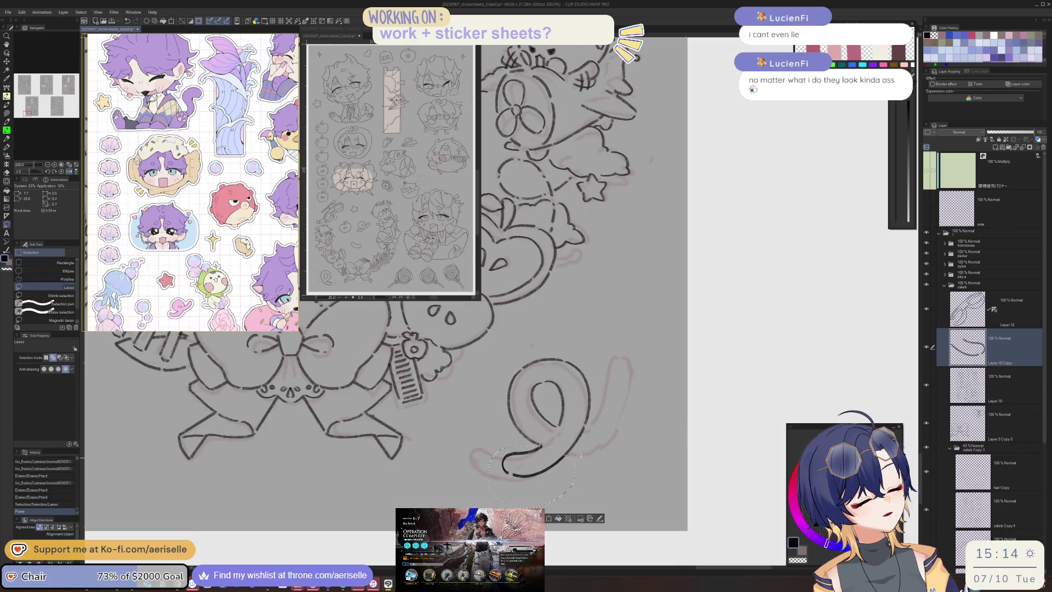
{"action": "key", "text": "ctrl+shift+h"}
{"action": "mouse_move", "coordinate": [596, 508]}
{"action": "left_mouse_down"}
{"action": "mouse_move", "coordinate": [605, 470]}
{"action": "mouse_move", "coordinate": [626, 465]}
{"action": "left_mouse_up"}
{"action": "left_click", "coordinate": [593, 514]}
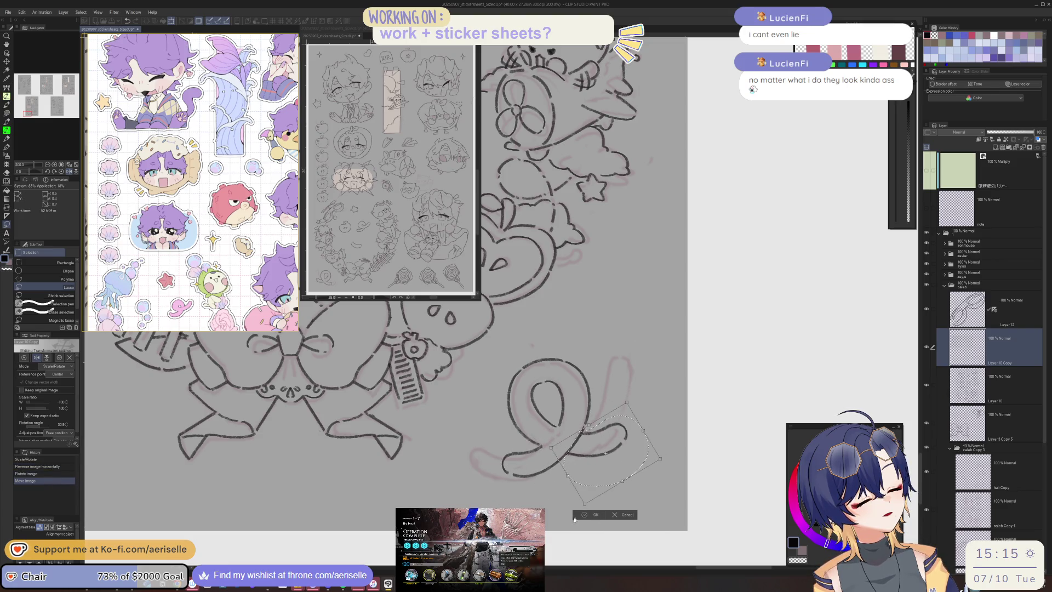
{"action": "left_click", "coordinate": [538, 499]}
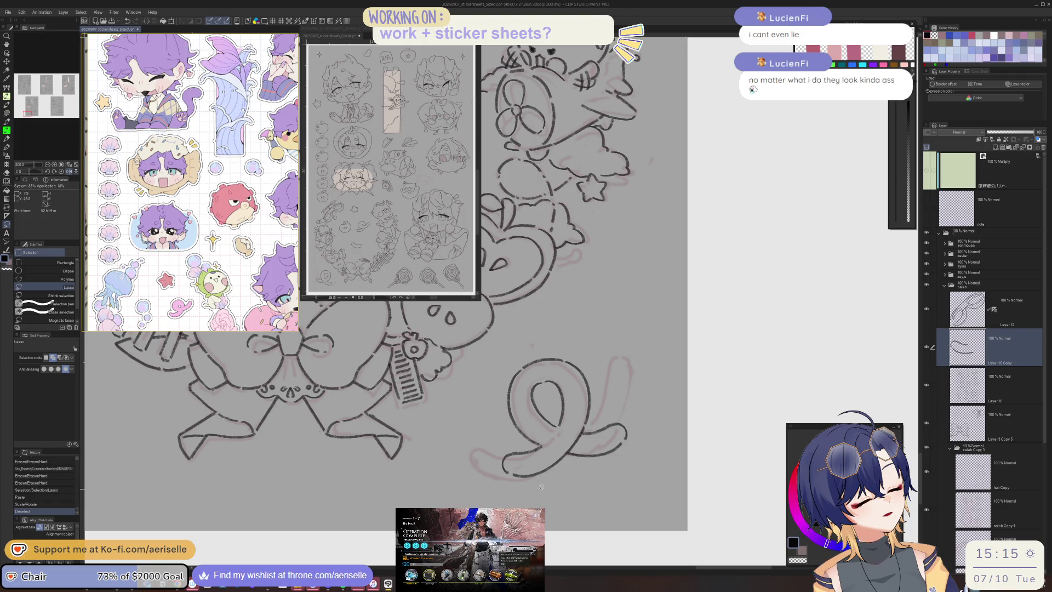
{"action": "left_click", "coordinate": [1023, 148]}
- Erase the old swirl on the lower-left xavier sheet's lineart layer
{"action": "scroll", "coordinate": [682, 485], "scroll_direction": "down", "scroll_amount": 2}
{"action": "scroll", "coordinate": [682, 485], "scroll_direction": "down", "scroll_amount": 2}
{"action": "scroll", "coordinate": [681, 485], "scroll_direction": "down", "scroll_amount": 2}
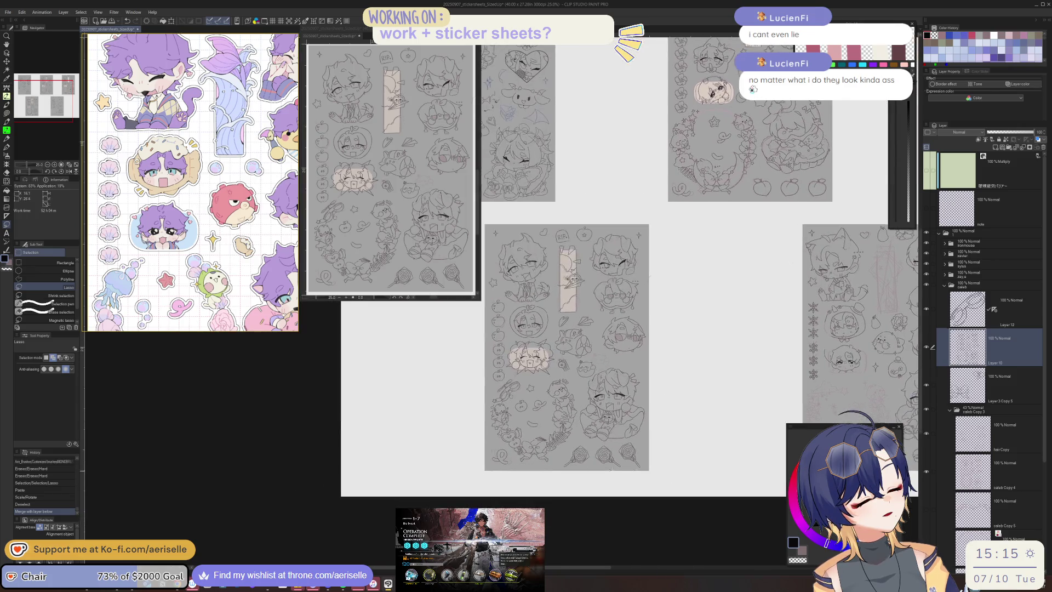
{"action": "left_click_drag", "start_coordinate": [510, 445], "coordinate": [511, 449]}
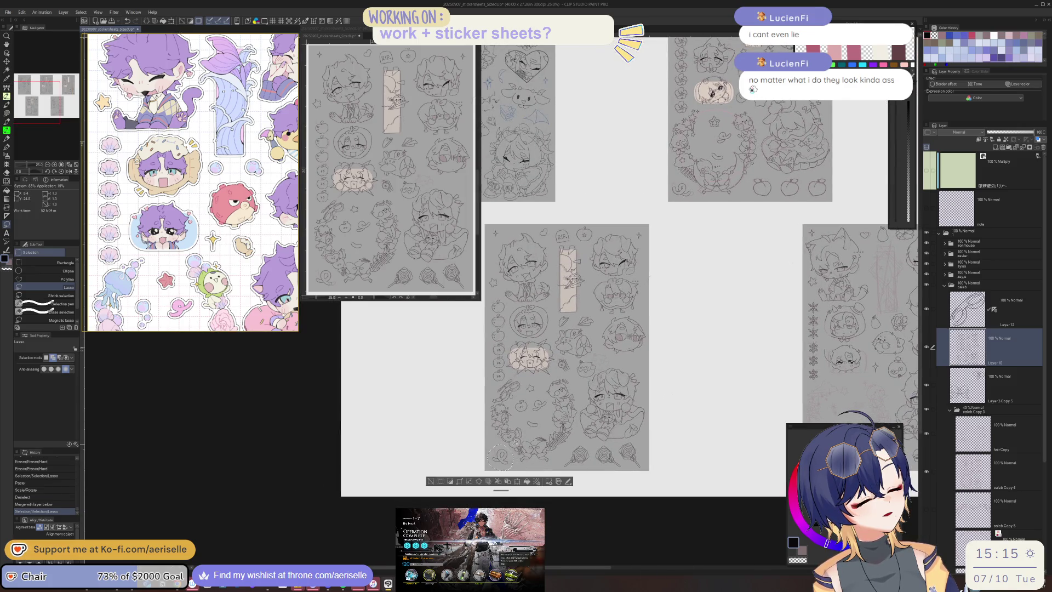
{"action": "left_click", "coordinate": [431, 482]}
{"action": "scroll", "coordinate": [537, 392], "scroll_direction": "up", "scroll_amount": 4}
{"action": "key", "text": "u"}
{"action": "left_click", "coordinate": [526, 392], "text": "ctrl"}
{"action": "key", "text": "e"}
{"action": "mouse_move", "coordinate": [520, 386]}
{"action": "left_mouse_down"}
{"action": "mouse_move", "coordinate": [540, 413]}
{"action": "mouse_move", "coordinate": [576, 417]}
{"action": "left_mouse_up"}
- Paste the copied curl as a new layer and position it on the xavier sheet
{"action": "key", "text": "ctrl+v"}
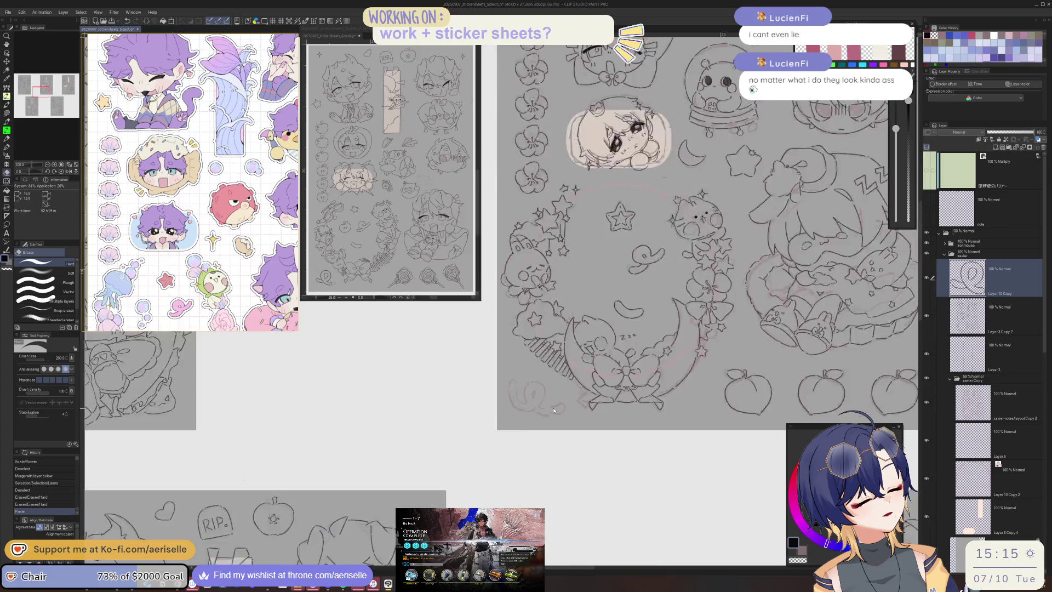
{"action": "scroll", "coordinate": [586, 501], "scroll_direction": "down", "scroll_amount": 5}
{"action": "key", "text": "k"}
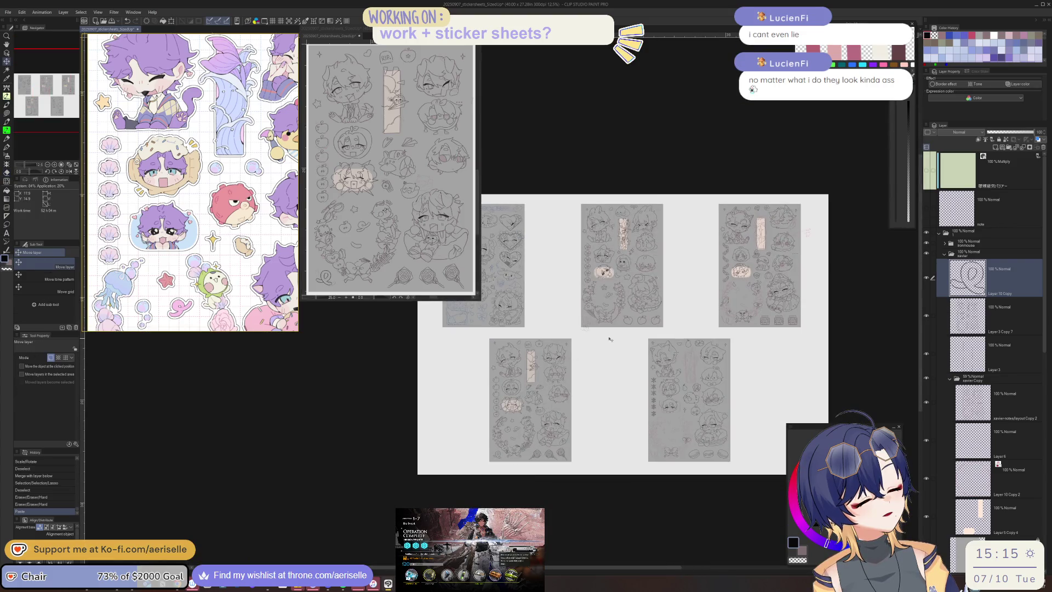
{"action": "left_click_drag", "start_coordinate": [608, 333], "coordinate": [611, 335]}
{"action": "scroll", "coordinate": [610, 335], "scroll_direction": "up", "scroll_amount": 4}
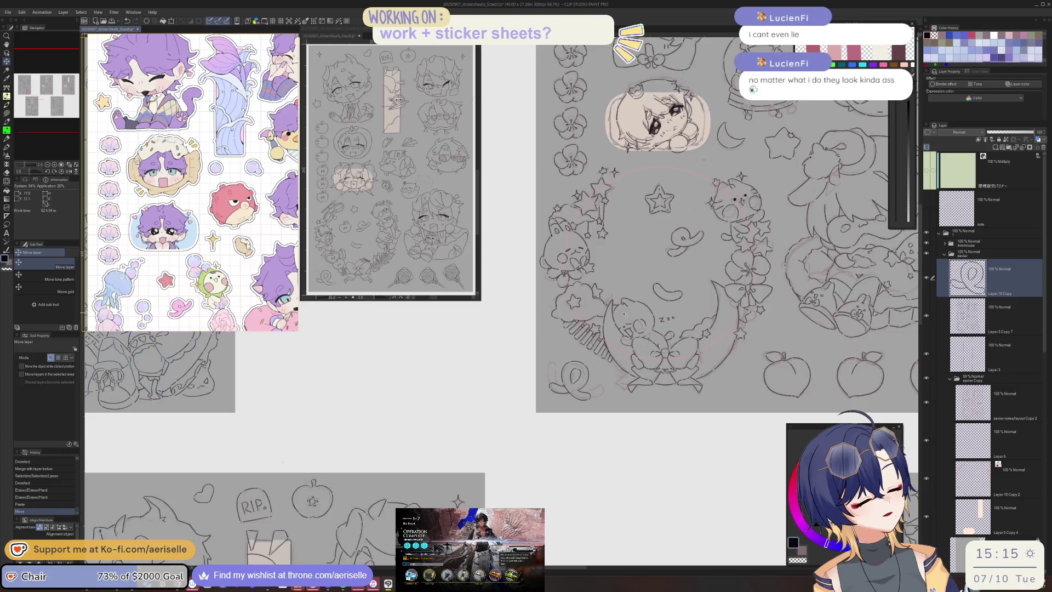
{"action": "scroll", "coordinate": [697, 470], "scroll_direction": "down", "scroll_amount": 2}
{"action": "left_click_drag", "start_coordinate": [696, 469], "coordinate": [499, 441]}
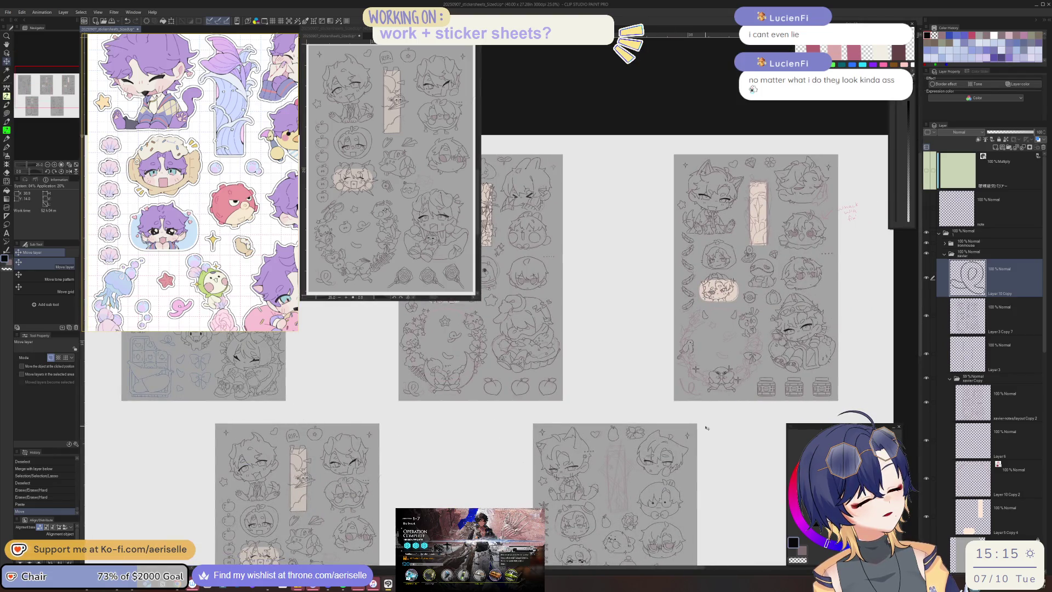
- Paste the curl into the sylus layer folder and place it on the sylus sheet
{"action": "left_click", "coordinate": [945, 254]}
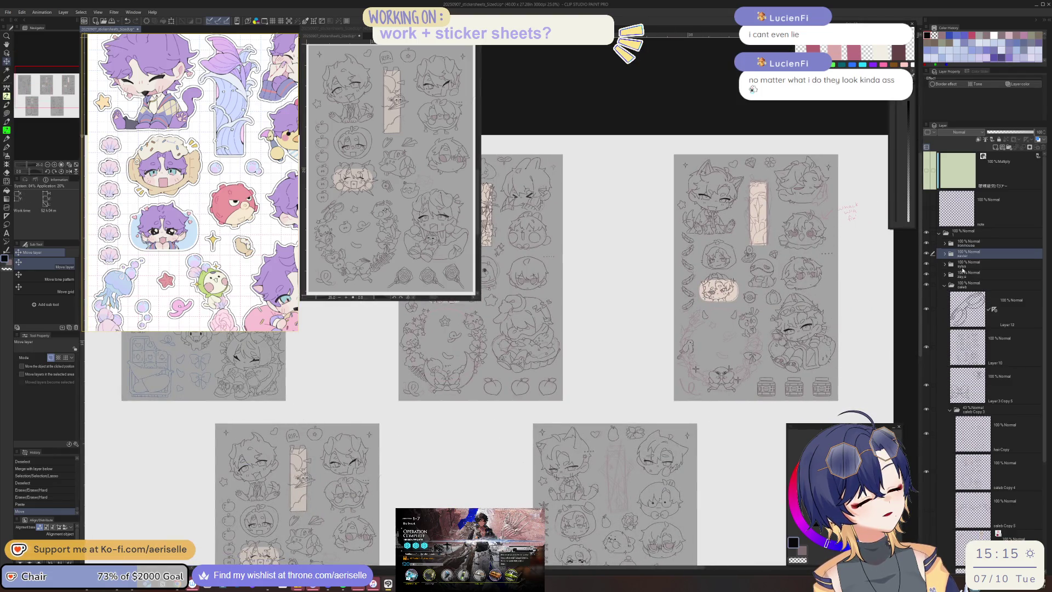
{"action": "left_click", "coordinate": [944, 266]}
{"action": "key", "text": "ctrl+v"}
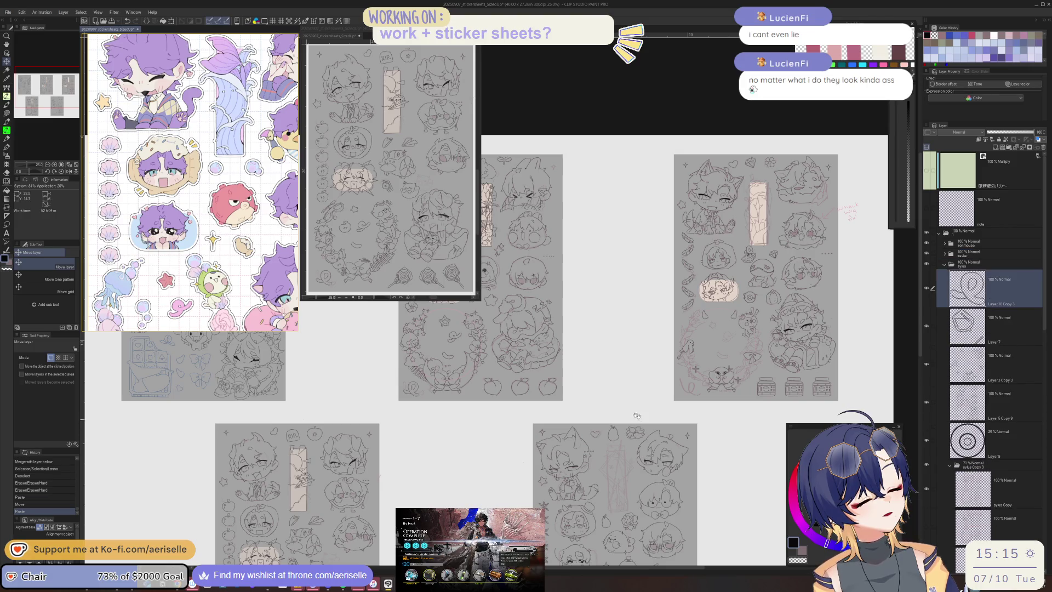
{"action": "left_click", "coordinate": [707, 407]}
{"action": "scroll", "coordinate": [712, 383], "scroll_direction": "down", "scroll_amount": 5}
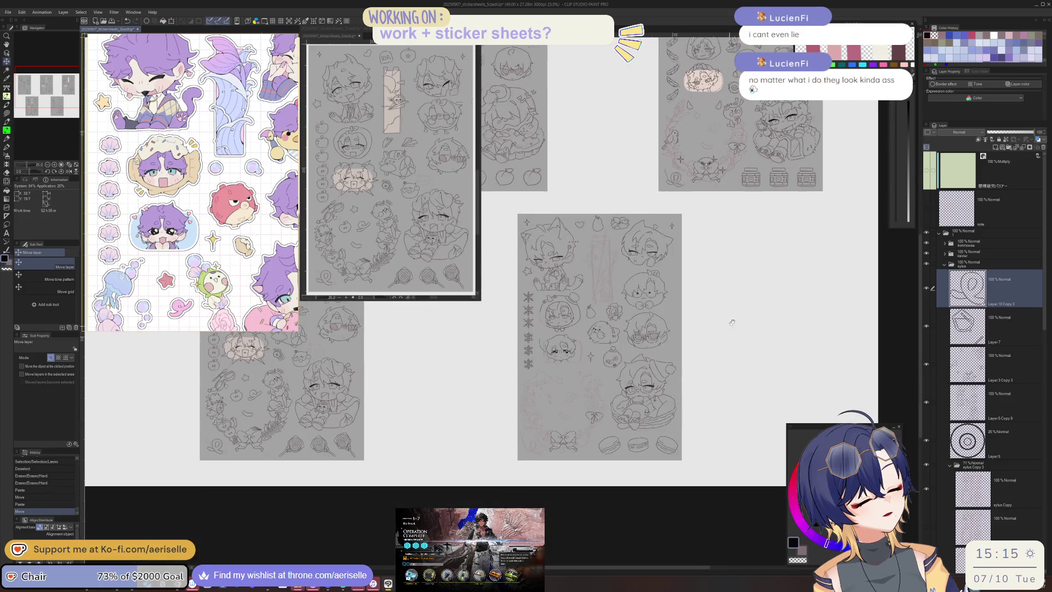
- Paste the curl into the next sheet's layer folder and move it onto that sheet
{"action": "left_click", "coordinate": [945, 264]}
{"action": "left_click", "coordinate": [945, 275]}
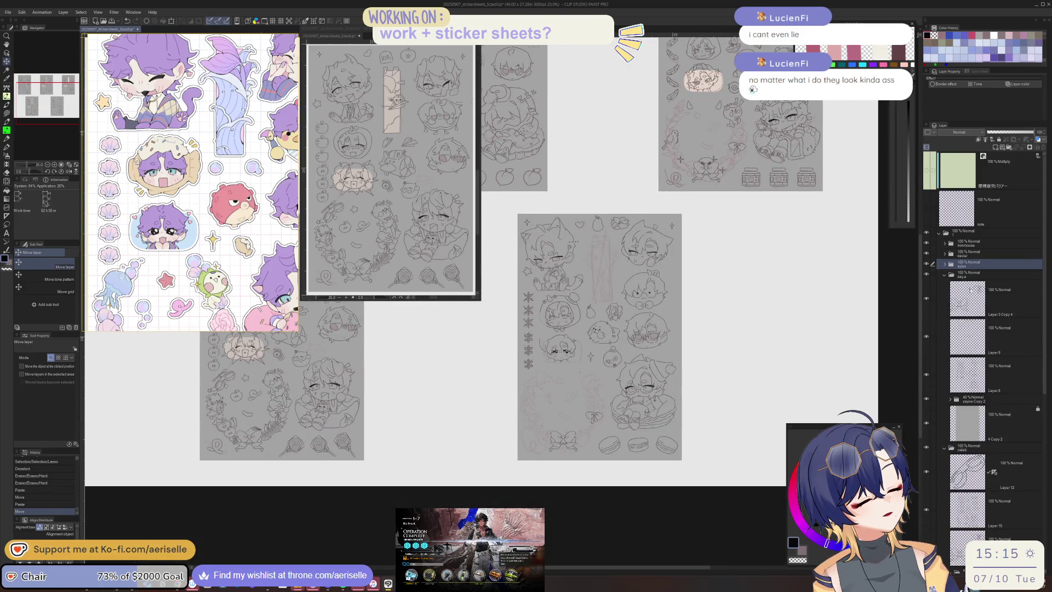
{"action": "key", "text": "ctrl+v"}
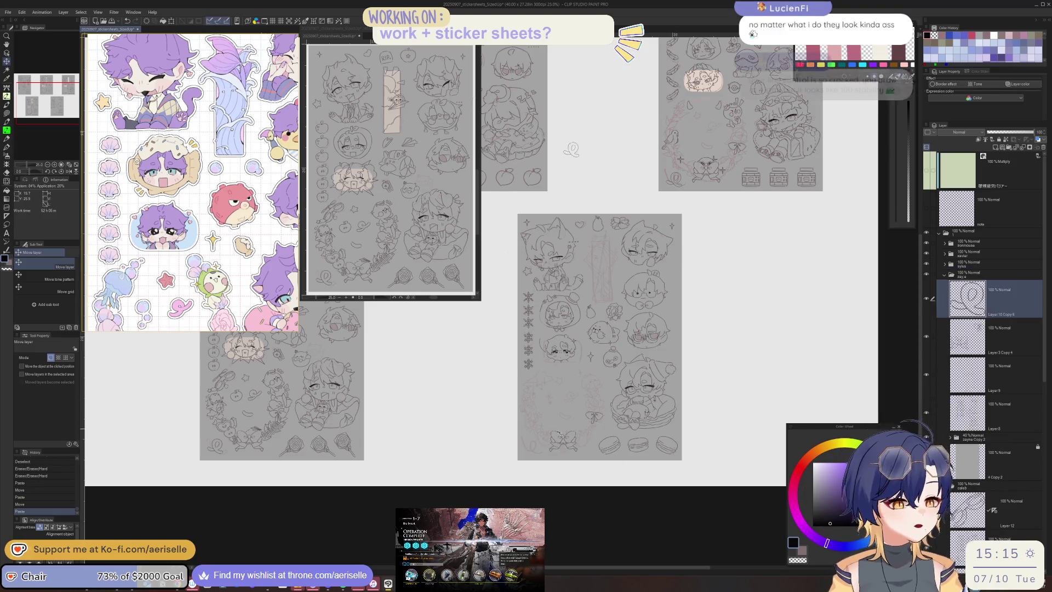
{"action": "left_click_drag", "start_coordinate": [569, 148], "coordinate": [556, 247]}
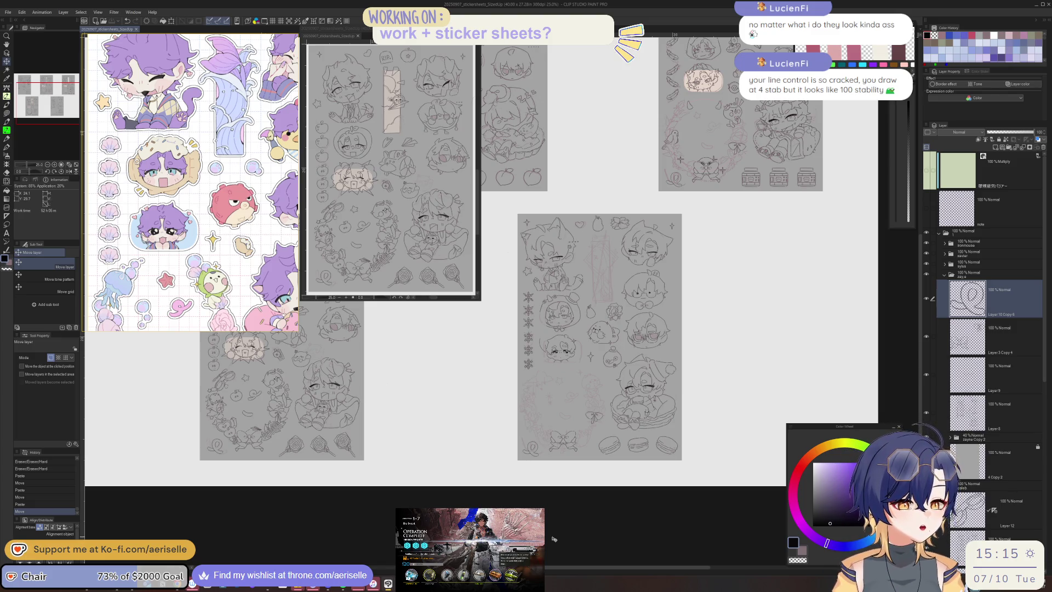
- Select the MONOBRUSH inking pen and pan the canvas down to the lower sticker sheets
{"action": "key", "text": "p"}
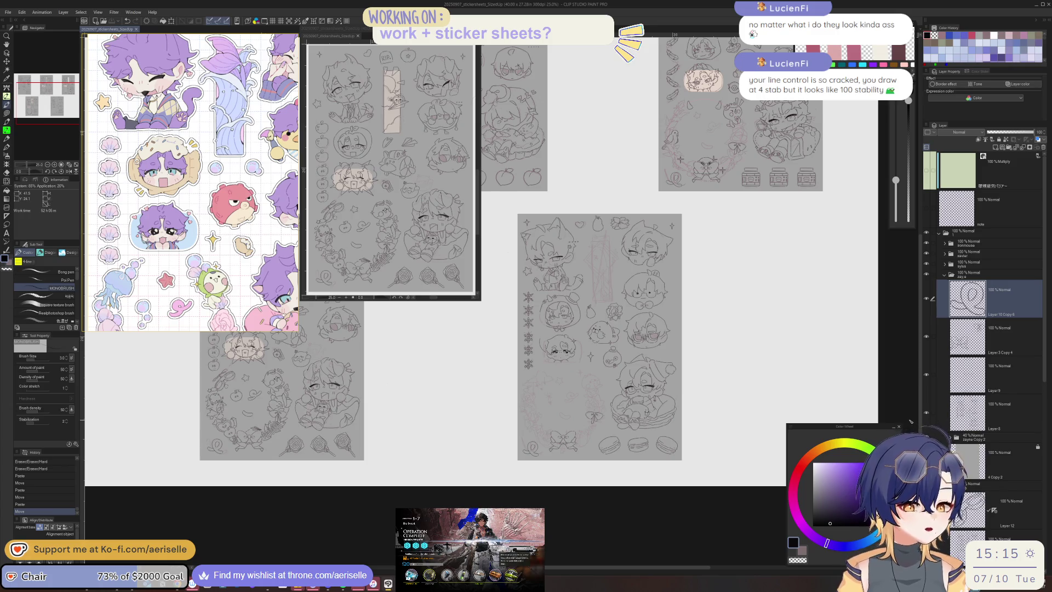
{"action": "mouse_move", "coordinate": [630, 447]}
{"action": "left_mouse_down"}
{"action": "mouse_move", "coordinate": [645, 483]}
{"action": "mouse_move", "coordinate": [827, 324]}
{"action": "left_mouse_up"}
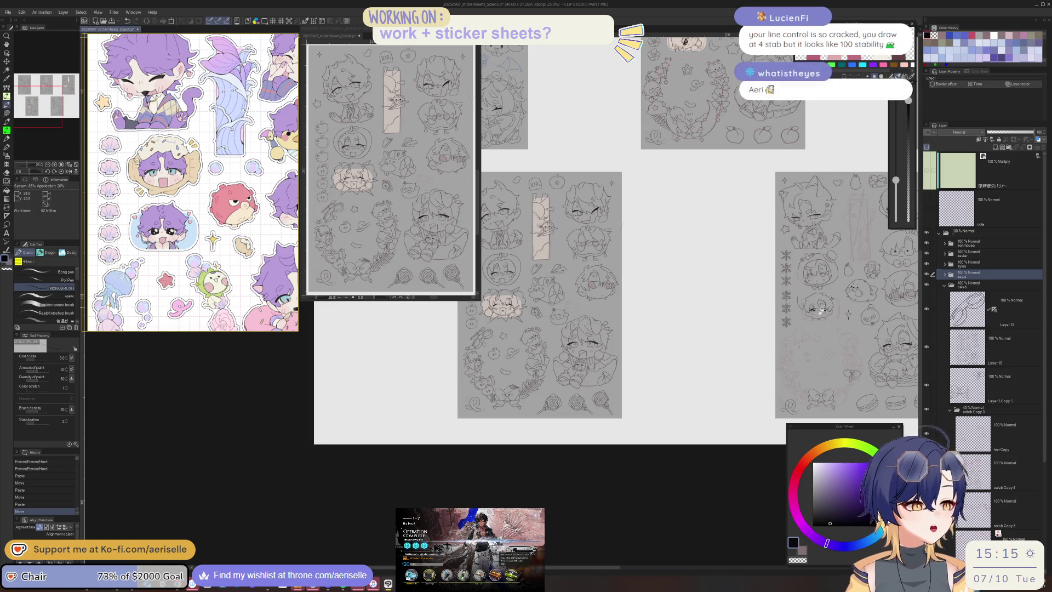
{"action": "left_click_drag", "start_coordinate": [823, 309], "coordinate": [643, 435]}
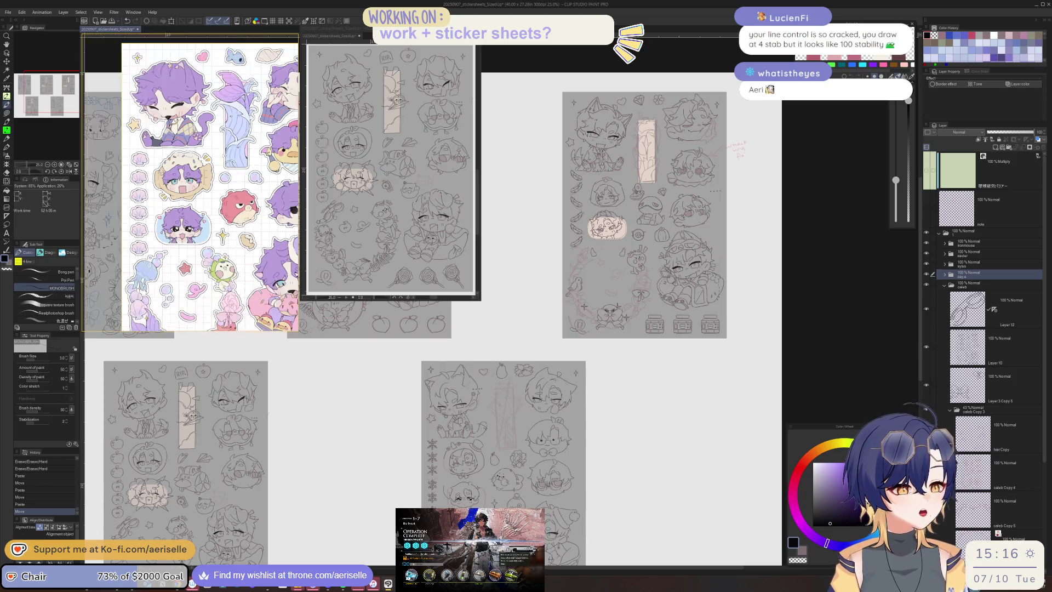
{"action": "scroll", "coordinate": [202, 180], "scroll_direction": "up", "scroll_amount": 3}
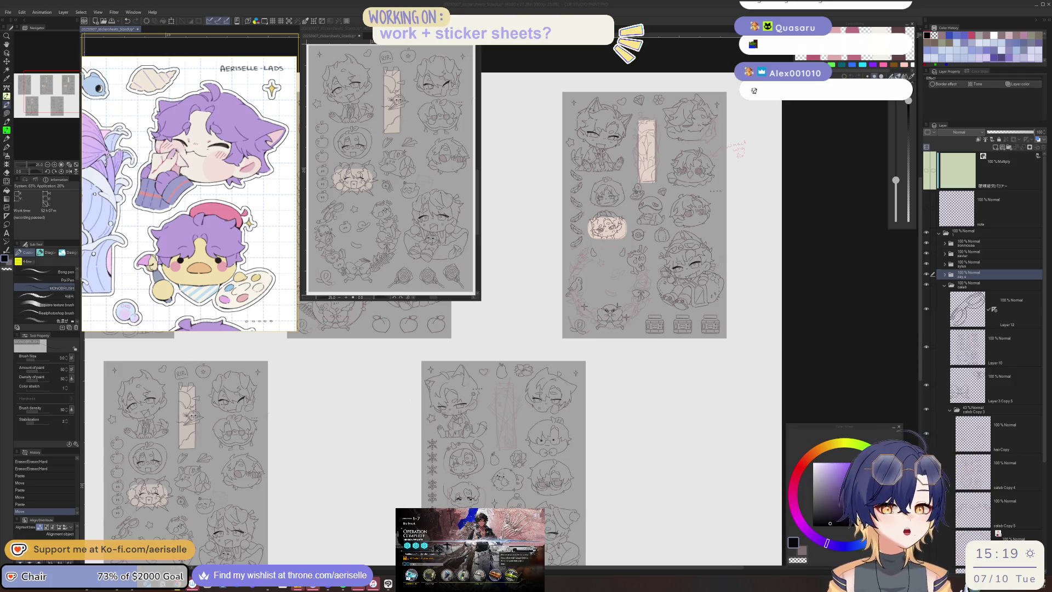
- Return focus from the AERISELLE-LADS reference close-up to the main painting window
{"action": "left_click", "coordinate": [969, 273]}
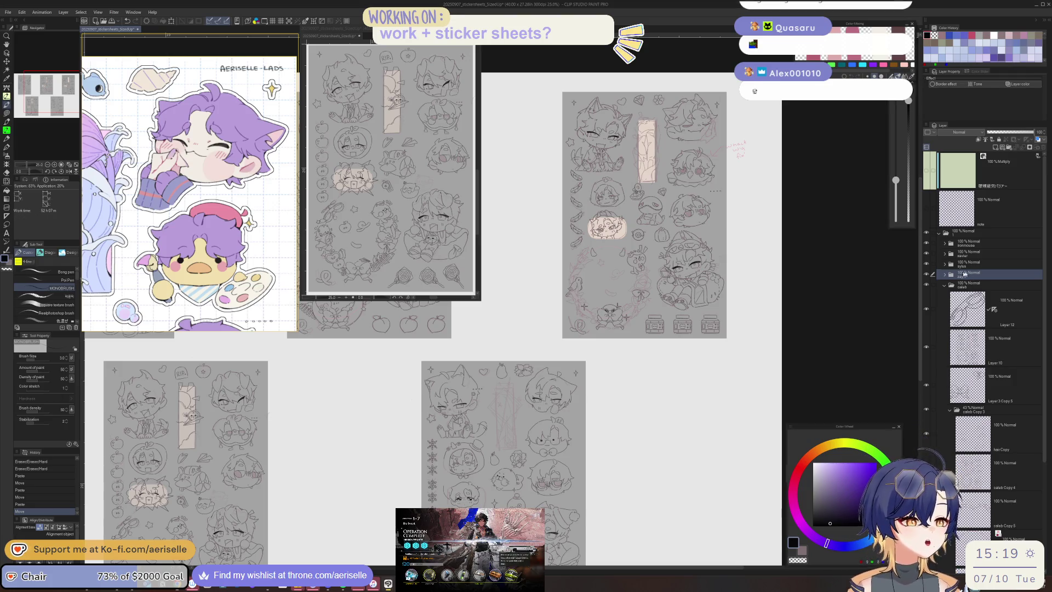
- Add a new raster layer, Layer 13, above Layer 3 Copy 4 on the lower sheet
{"action": "left_click_drag", "start_coordinate": [711, 510], "coordinate": [749, 467]}
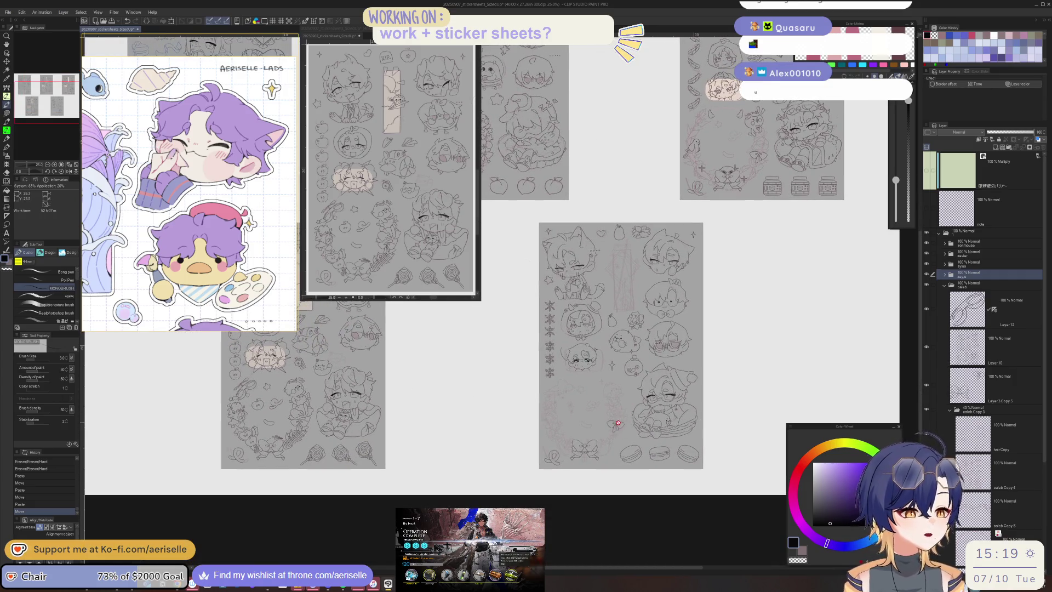
{"action": "scroll", "coordinate": [617, 423], "scroll_direction": "up", "scroll_amount": 5}
{"action": "left_click", "coordinate": [668, 487], "text": "ctrl+shift"}
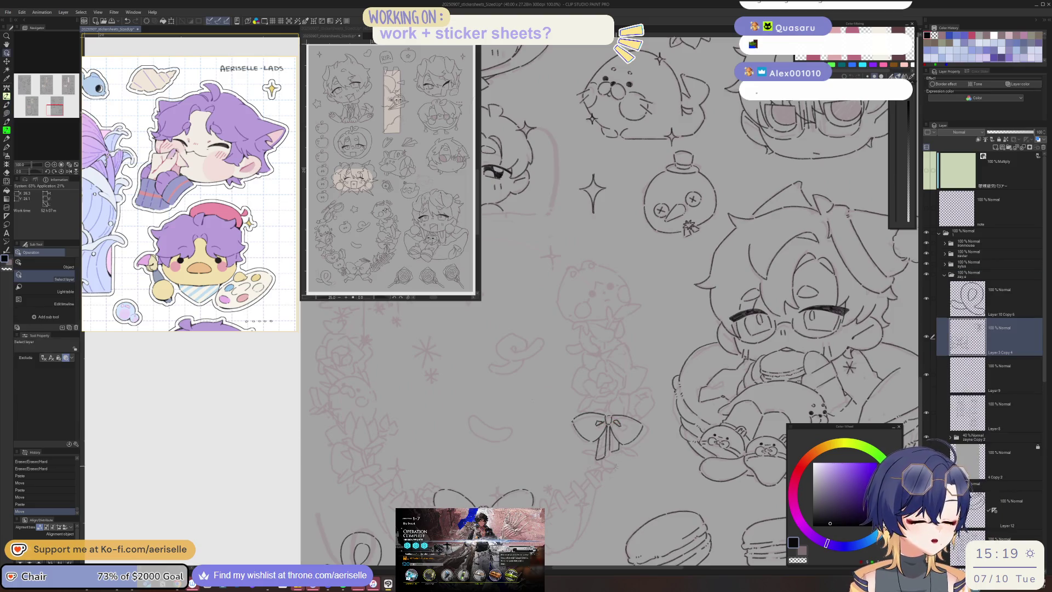
{"action": "left_click", "coordinate": [993, 148]}
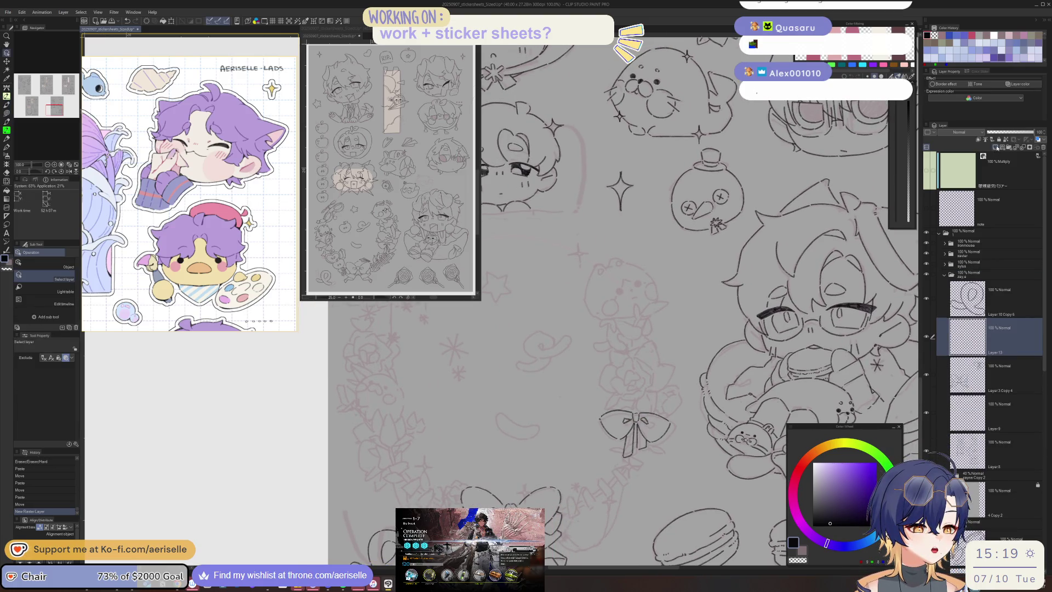
{"action": "left_click_drag", "start_coordinate": [584, 434], "coordinate": [620, 431]}
{"action": "scroll", "coordinate": [564, 345], "scroll_direction": "up", "scroll_amount": 5}
- Ink the curl's inner loop, outer arc and looping tail over the pink sketch
{"action": "key", "text": "b"}
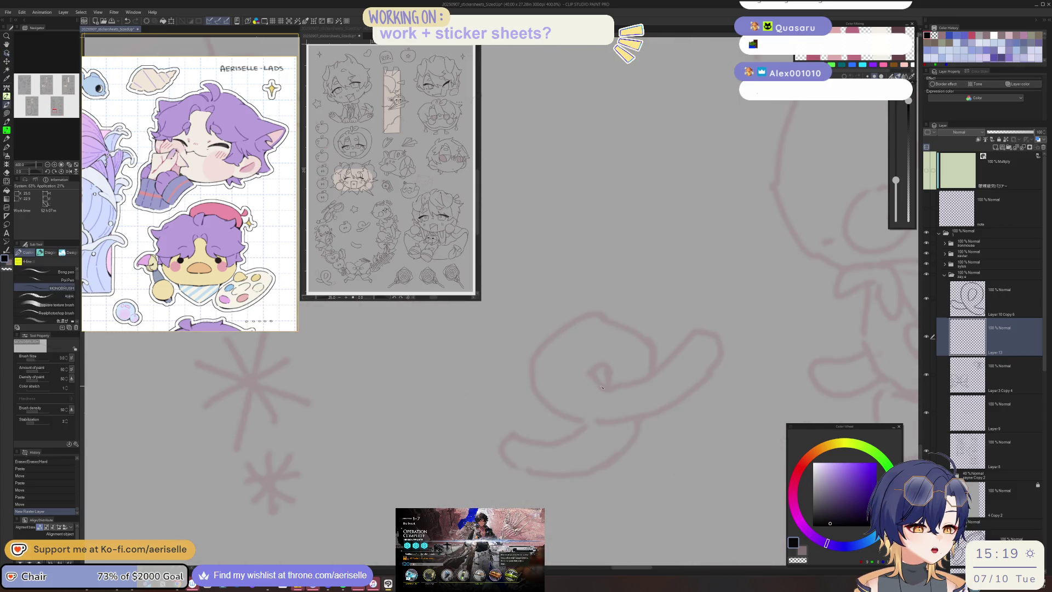
{"action": "left_click_drag", "start_coordinate": [591, 373], "coordinate": [595, 383]}
{"action": "mouse_move", "coordinate": [573, 322]}
{"action": "left_mouse_down"}
{"action": "mouse_move", "coordinate": [528, 410]}
{"action": "mouse_move", "coordinate": [435, 415]}
{"action": "mouse_move", "coordinate": [529, 507]}
{"action": "left_mouse_up"}
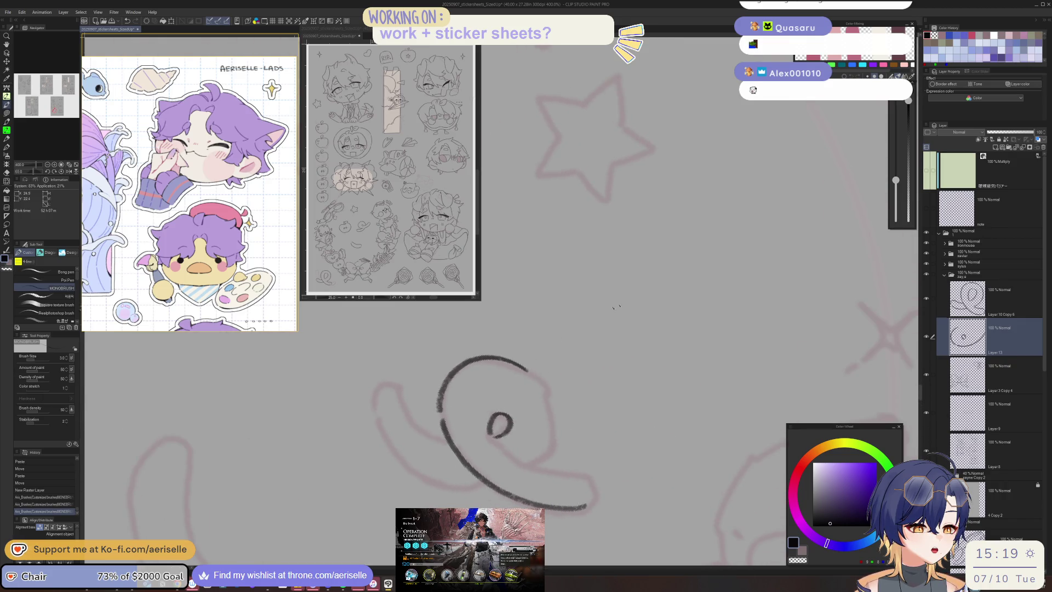
{"action": "mouse_move", "coordinate": [632, 331]}
{"action": "left_mouse_down"}
{"action": "mouse_move", "coordinate": [521, 377]}
{"action": "mouse_move", "coordinate": [570, 442]}
{"action": "left_mouse_up"}
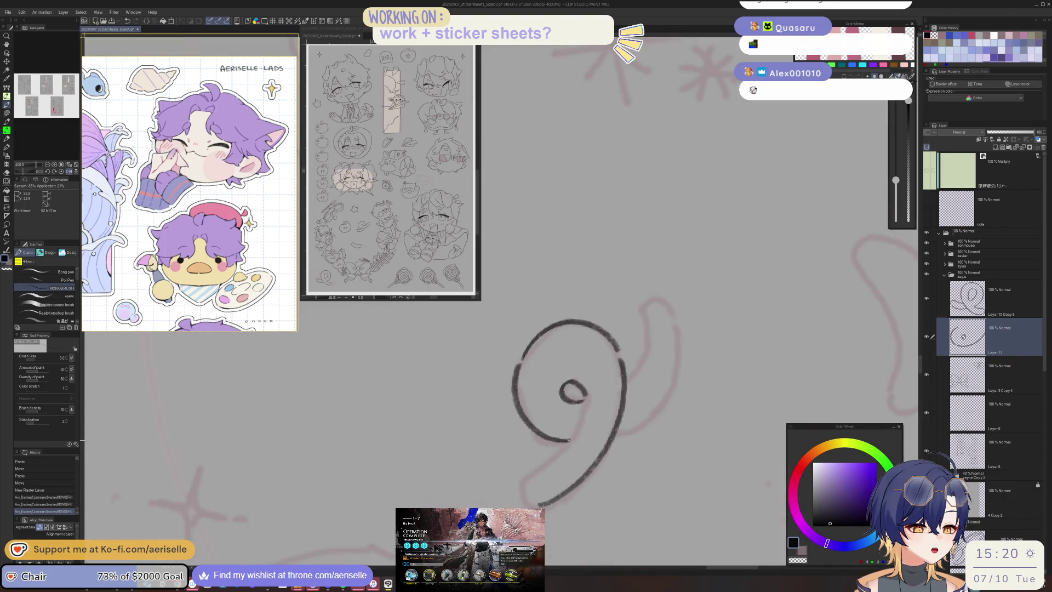
{"action": "mouse_move", "coordinate": [418, 404]}
{"action": "left_mouse_down"}
{"action": "mouse_move", "coordinate": [481, 479]}
{"action": "mouse_move", "coordinate": [468, 489]}
{"action": "left_mouse_up"}
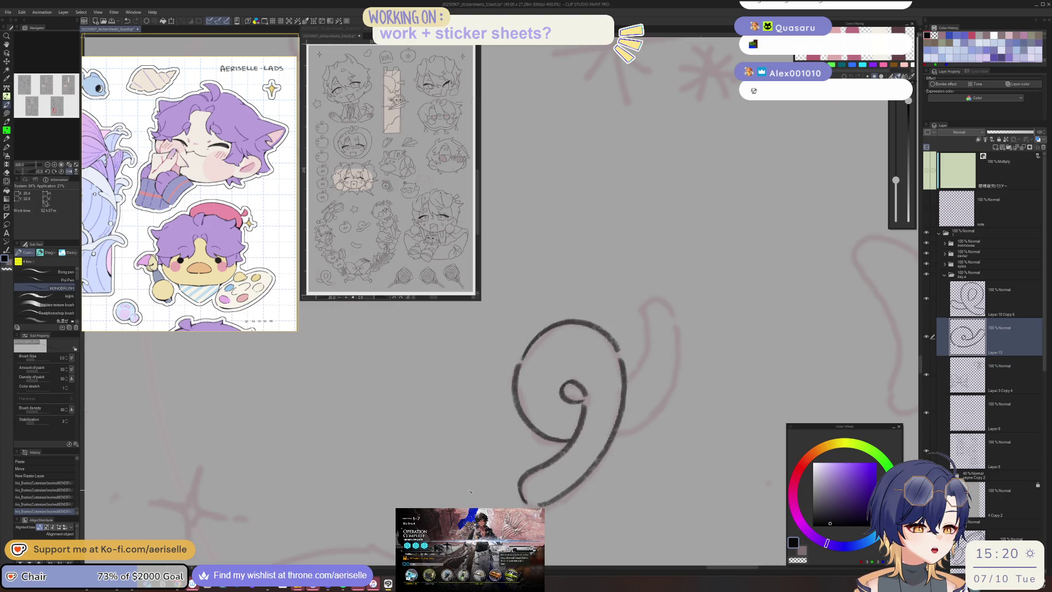
{"action": "left_click_drag", "start_coordinate": [373, 417], "coordinate": [449, 475]}
{"action": "left_click_drag", "start_coordinate": [421, 426], "coordinate": [449, 445]}
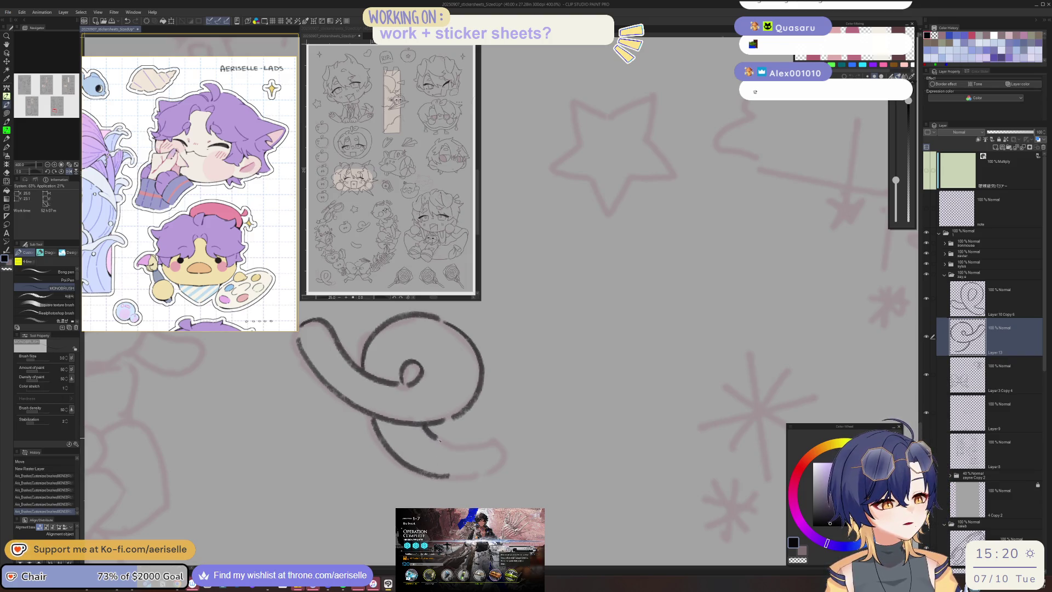
{"action": "key", "text": "h"}
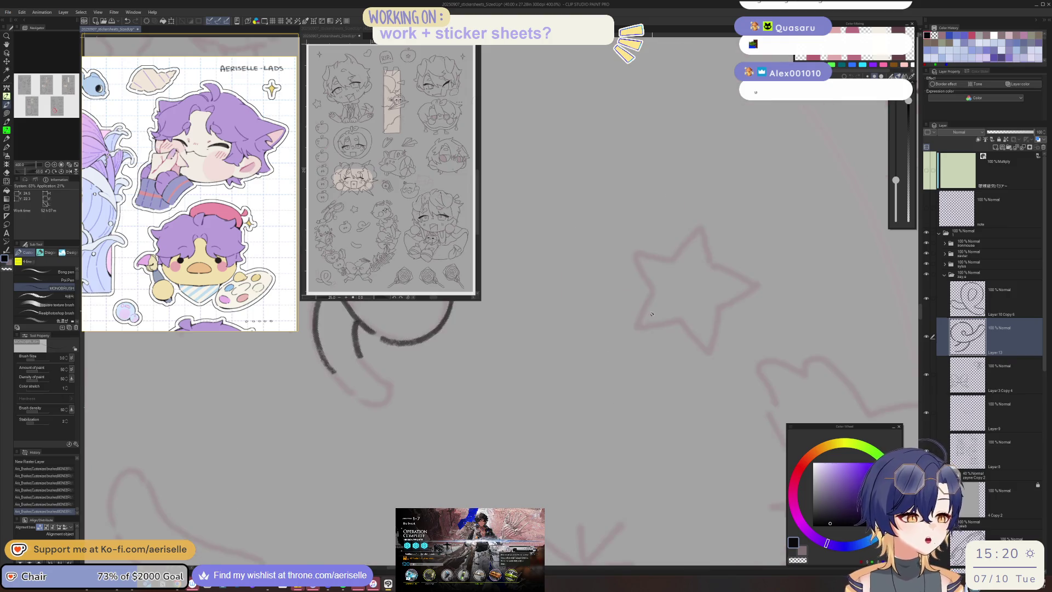
{"action": "key", "text": "ctrl+z"}
{"action": "left_click_drag", "start_coordinate": [469, 410], "coordinate": [469, 480]}
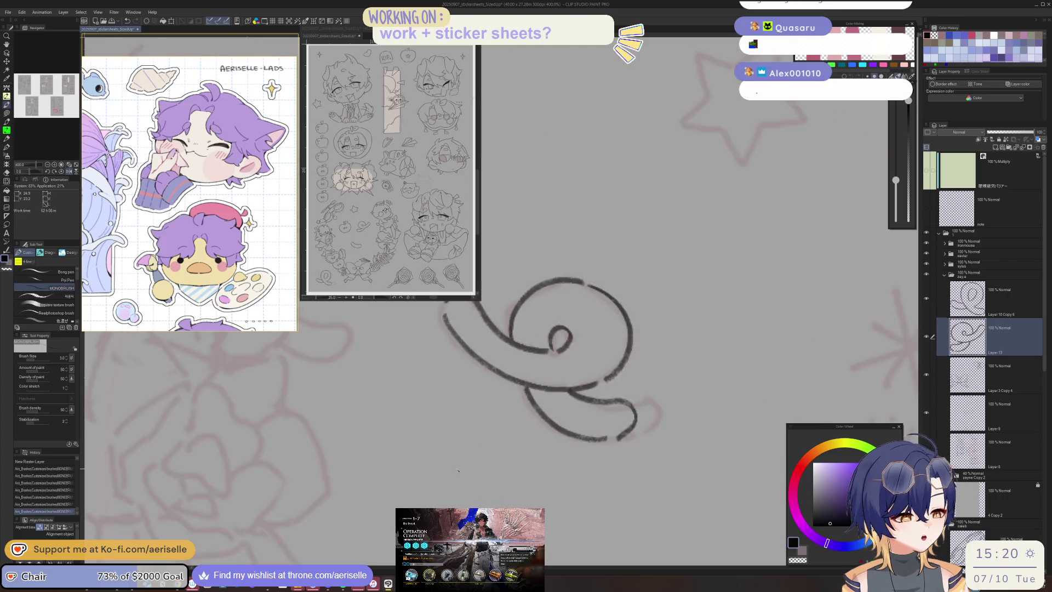
{"action": "key", "text": "ctrl+alt+0"}
{"action": "scroll", "coordinate": [650, 455], "scroll_direction": "up", "scroll_amount": 2}
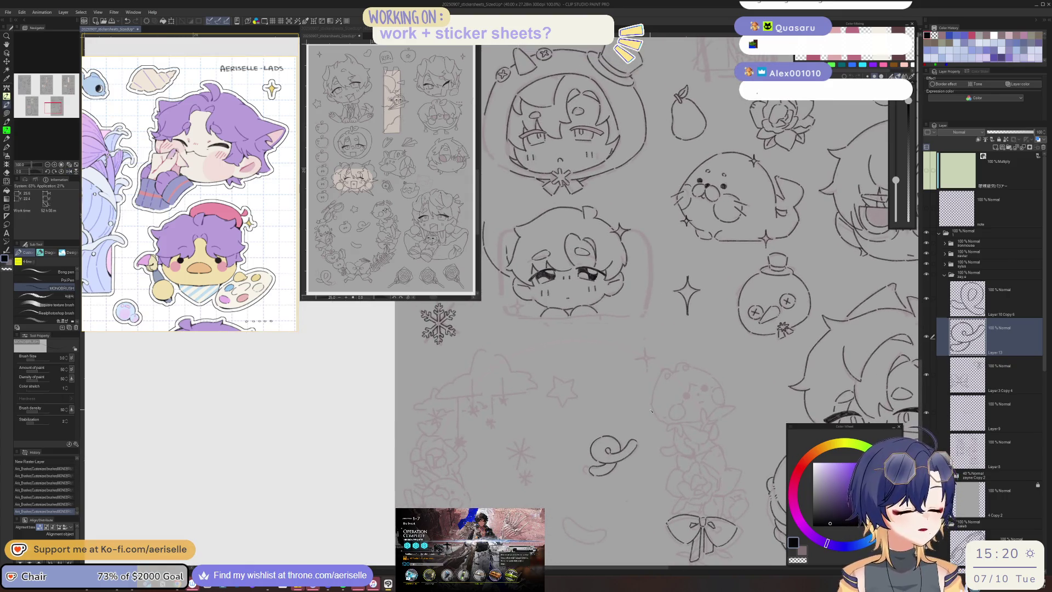
- Ink the small star's outline beside the wreath, redrawing its top-right edge
{"action": "scroll", "coordinate": [551, 358], "scroll_direction": "up", "scroll_amount": 2}
{"action": "left_click_drag", "start_coordinate": [551, 358], "coordinate": [548, 397]}
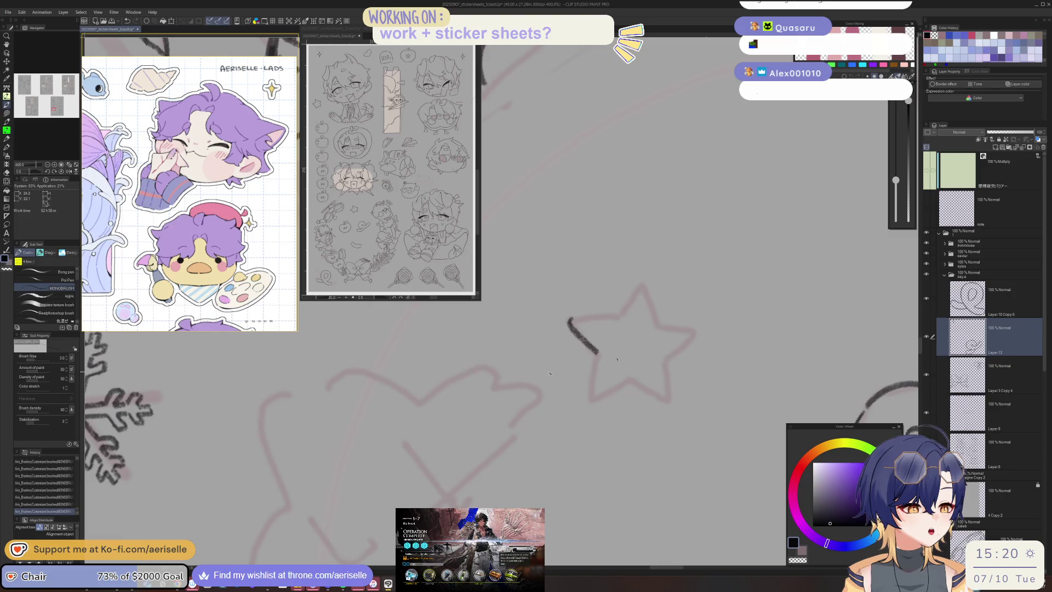
{"action": "mouse_move", "coordinate": [599, 355]}
{"action": "left_mouse_down"}
{"action": "mouse_move", "coordinate": [594, 395]}
{"action": "mouse_move", "coordinate": [613, 391]}
{"action": "mouse_move", "coordinate": [602, 444]}
{"action": "left_mouse_up"}
{"action": "key", "text": "ctrl+z"}
{"action": "mouse_move", "coordinate": [567, 391]}
{"action": "left_mouse_down"}
{"action": "mouse_move", "coordinate": [543, 424]}
{"action": "mouse_move", "coordinate": [600, 355]}
{"action": "mouse_move", "coordinate": [601, 390]}
{"action": "mouse_move", "coordinate": [637, 368]}
{"action": "left_mouse_up"}
{"action": "mouse_move", "coordinate": [575, 441]}
{"action": "left_mouse_down"}
{"action": "mouse_move", "coordinate": [590, 465]}
{"action": "mouse_move", "coordinate": [384, 379]}
{"action": "left_mouse_up"}
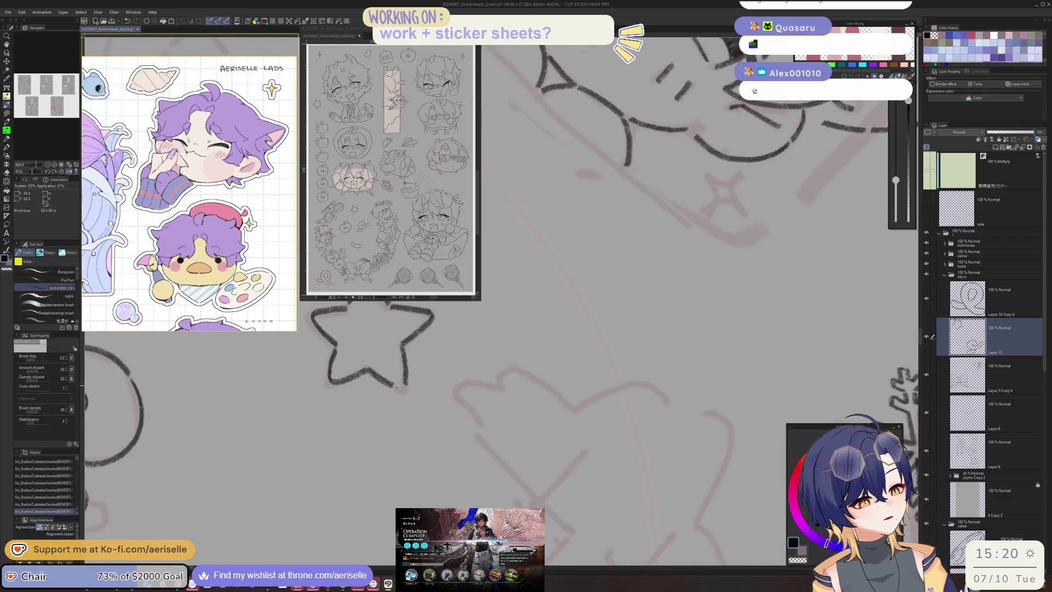
{"action": "scroll", "coordinate": [401, 383], "scroll_direction": "down", "scroll_amount": 2}
{"action": "mouse_move", "coordinate": [400, 383]}
{"action": "left_mouse_down"}
{"action": "mouse_move", "coordinate": [580, 471]}
{"action": "mouse_move", "coordinate": [524, 405]}
{"action": "mouse_move", "coordinate": [531, 395]}
{"action": "left_mouse_up"}
{"action": "mouse_move", "coordinate": [443, 406]}
{"action": "left_mouse_down"}
{"action": "mouse_move", "coordinate": [479, 391]}
{"action": "mouse_move", "coordinate": [479, 445]}
{"action": "mouse_move", "coordinate": [506, 463]}
{"action": "left_mouse_up"}
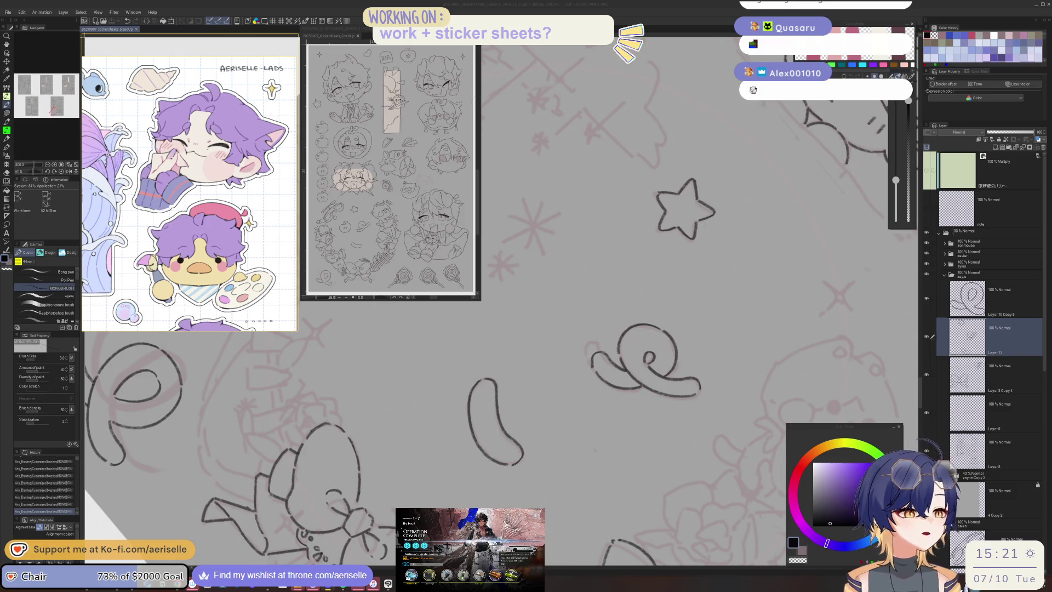
{"action": "scroll", "coordinate": [762, 439], "scroll_direction": "down", "scroll_amount": 3}
{"action": "scroll", "coordinate": [763, 439], "scroll_direction": "down", "scroll_amount": 3}
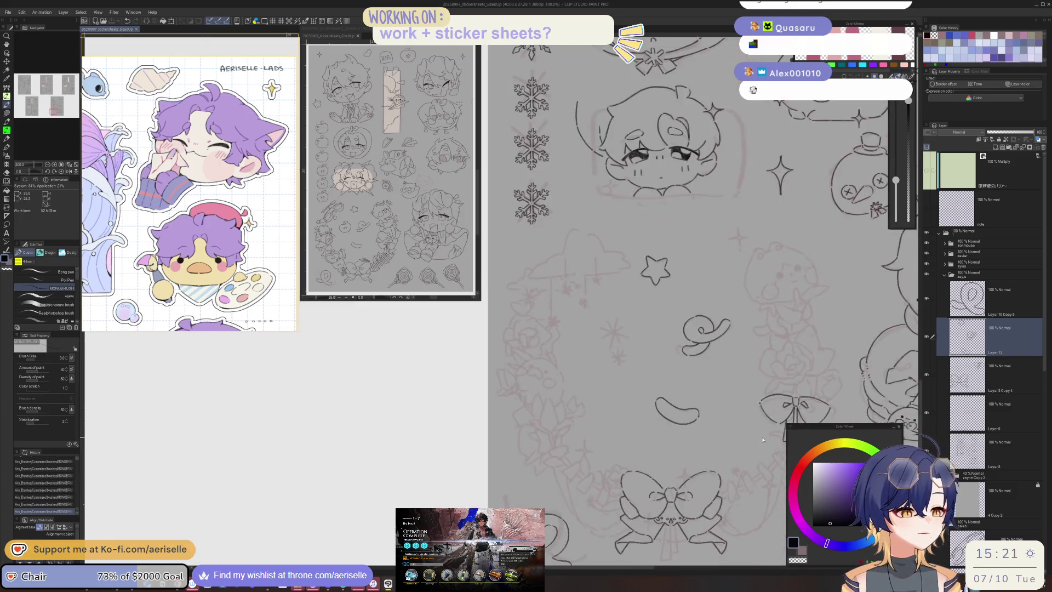
- Ink the four-pointed sparkle above the lower bow, including its curved right-hand point
{"action": "scroll", "coordinate": [762, 440], "scroll_direction": "down", "scroll_amount": 3}
{"action": "scroll", "coordinate": [573, 383], "scroll_direction": "up", "scroll_amount": 4}
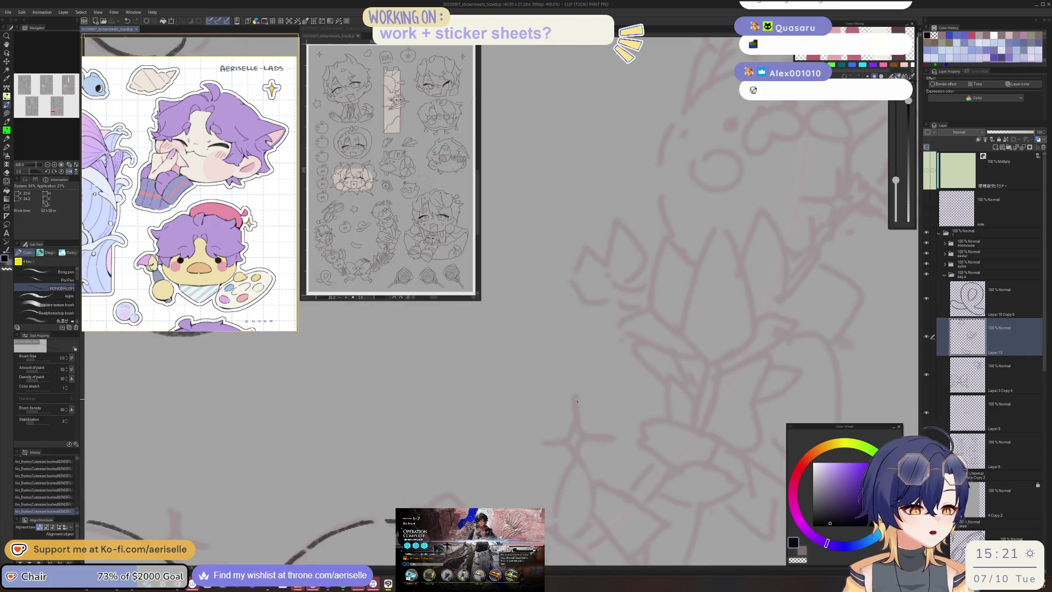
{"action": "left_click_drag", "start_coordinate": [574, 399], "coordinate": [573, 484]}
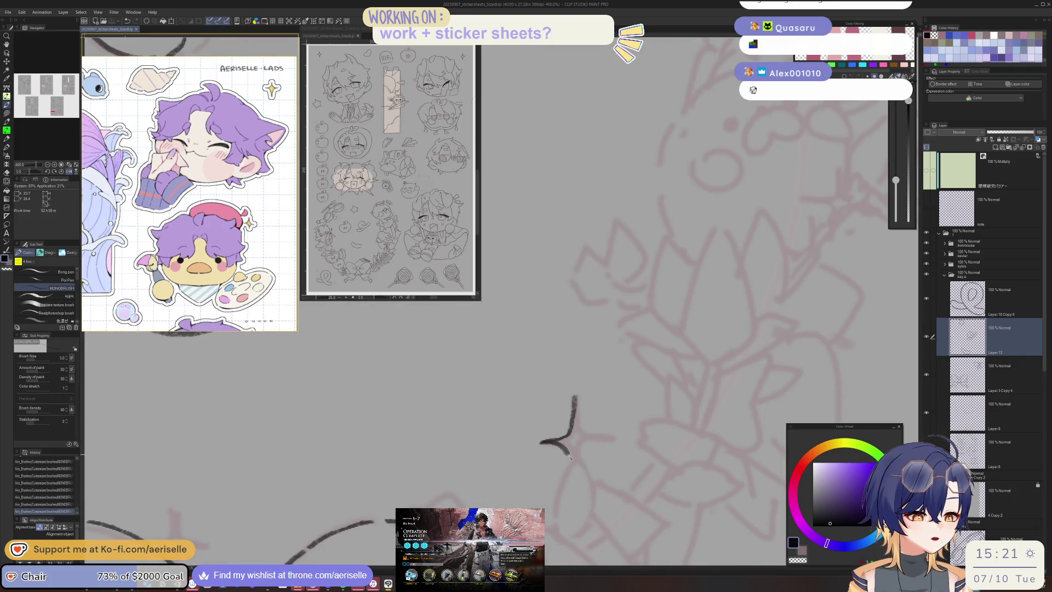
{"action": "left_click_drag", "start_coordinate": [574, 394], "coordinate": [611, 442]}
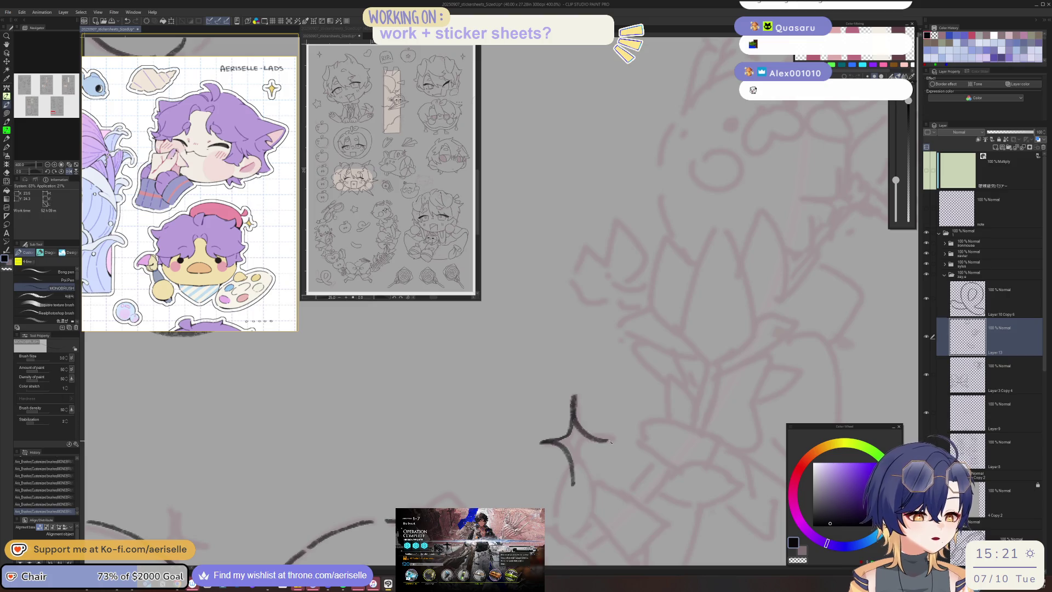
{"action": "scroll", "coordinate": [585, 441], "scroll_direction": "down", "scroll_amount": 4}
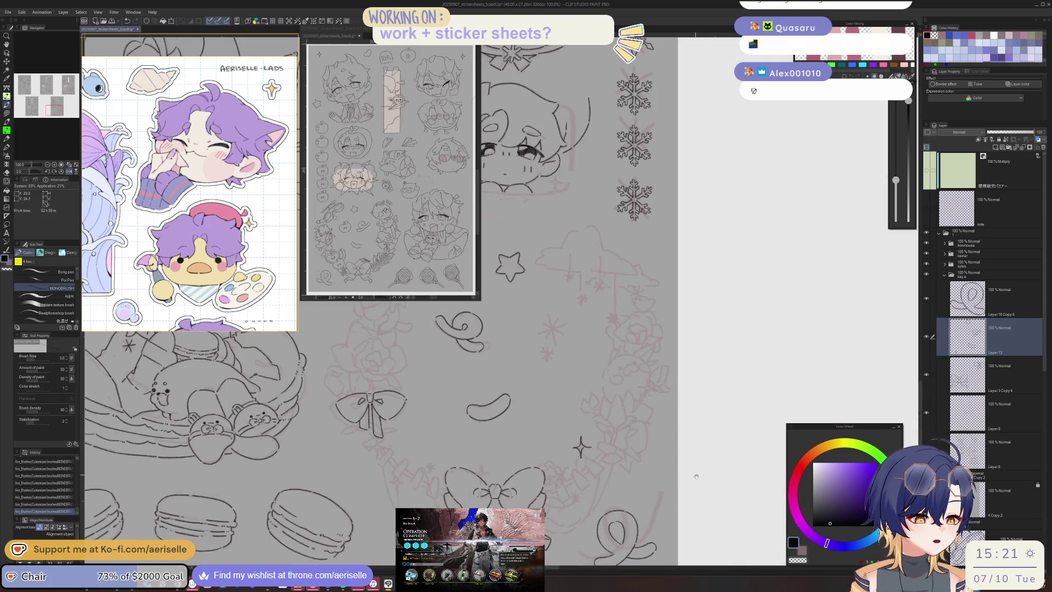
{"action": "left_click_drag", "start_coordinate": [493, 493], "coordinate": [517, 453]}
{"action": "scroll", "coordinate": [517, 453], "scroll_direction": "up", "scroll_amount": 1}
{"action": "scroll", "coordinate": [517, 453], "scroll_direction": "up", "scroll_amount": 1}
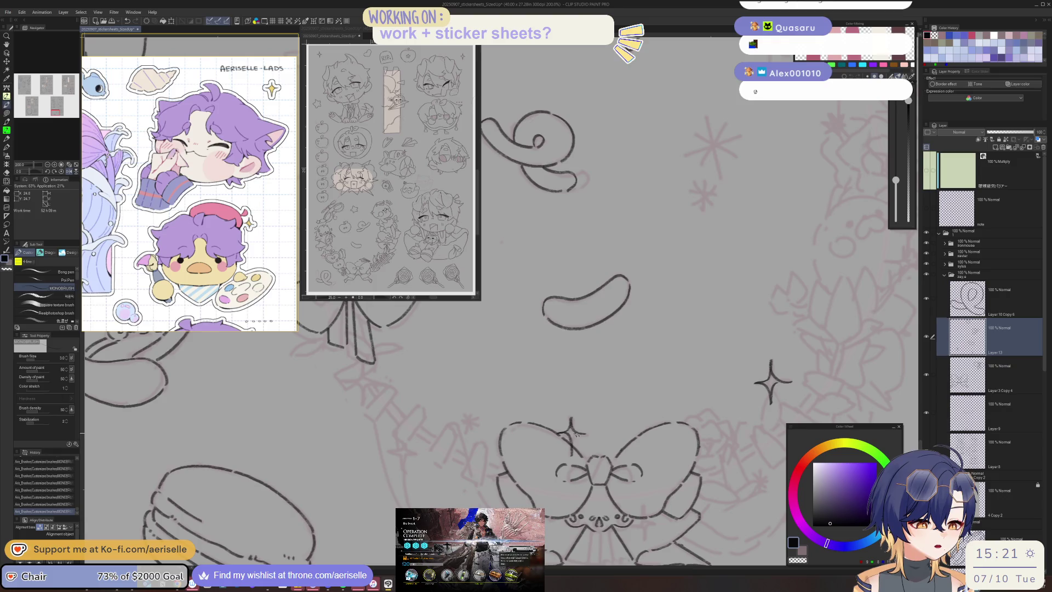
{"action": "scroll", "coordinate": [574, 436], "scroll_direction": "down", "scroll_amount": 1}
{"action": "left_click_drag", "start_coordinate": [474, 437], "coordinate": [540, 455]}
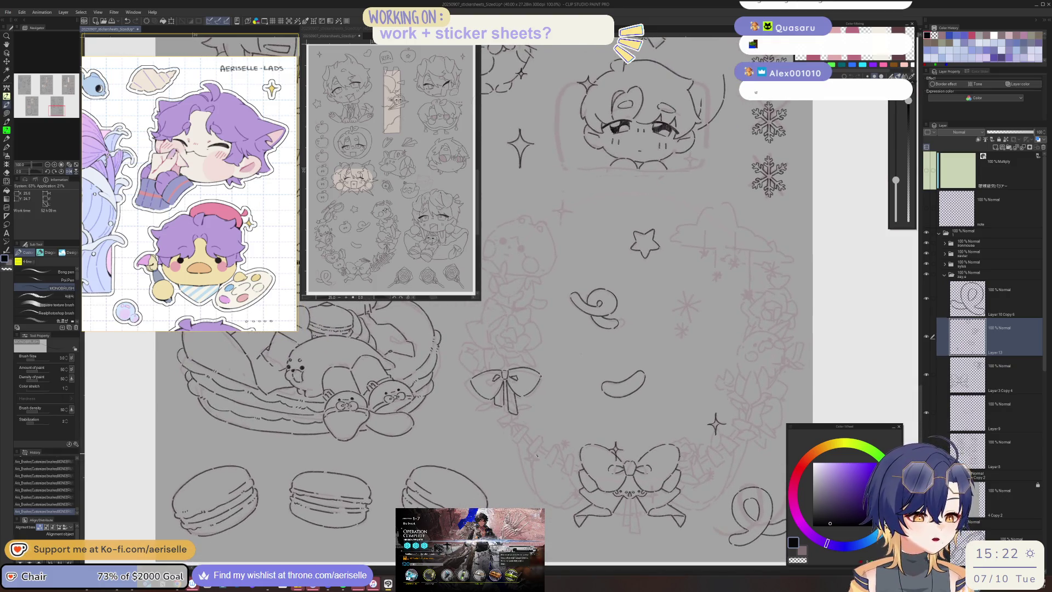